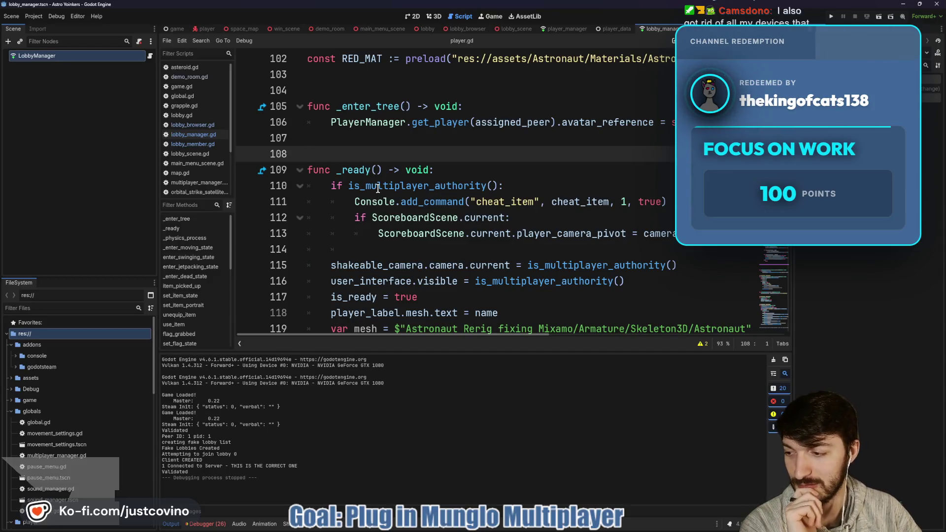
Step: Review the get_player call near lines 106-114 against the connection and Validated log lines
mouse_move(378, 189)
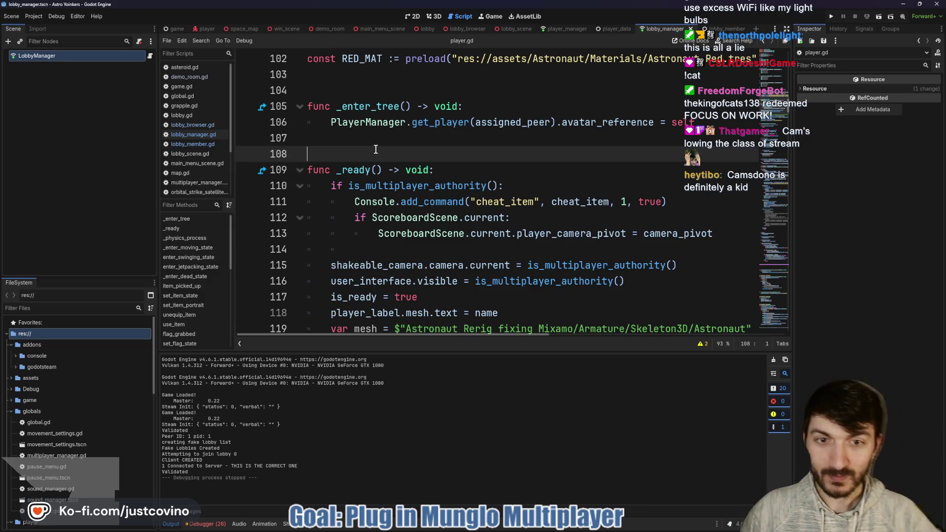
click(382, 141)
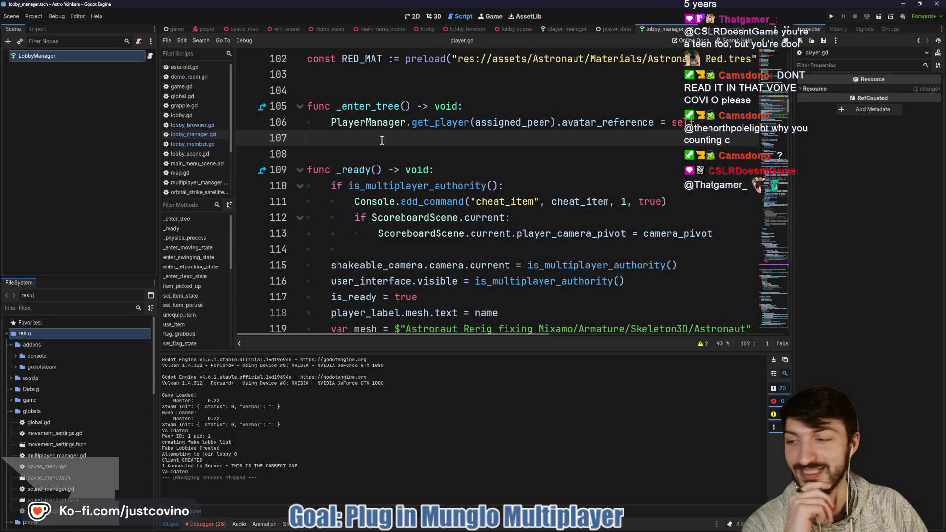
double_click(430, 124)
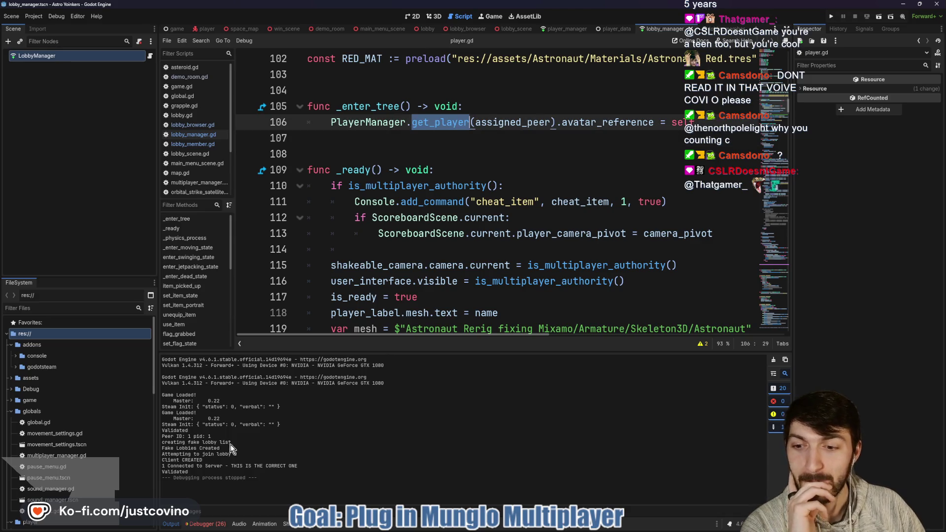
drag(182, 466, 313, 473)
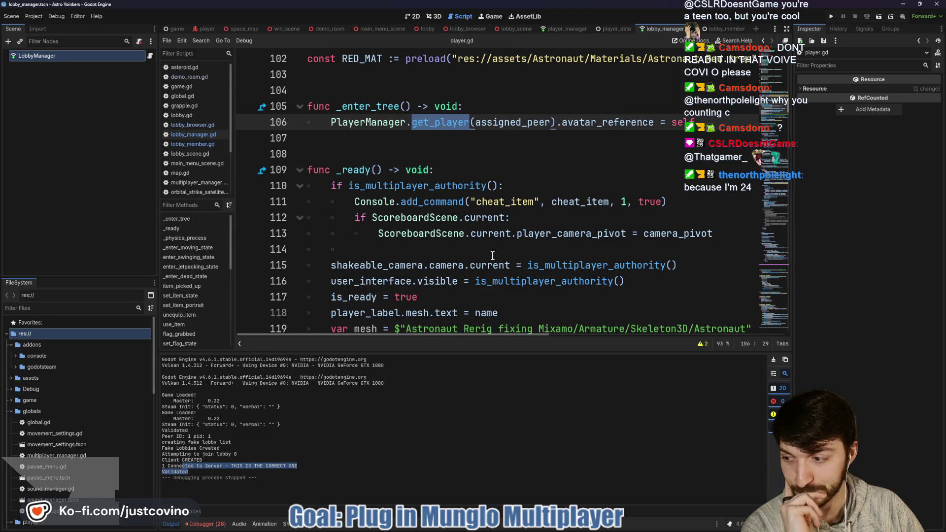
scroll(492, 255, down, 2)
click(487, 281)
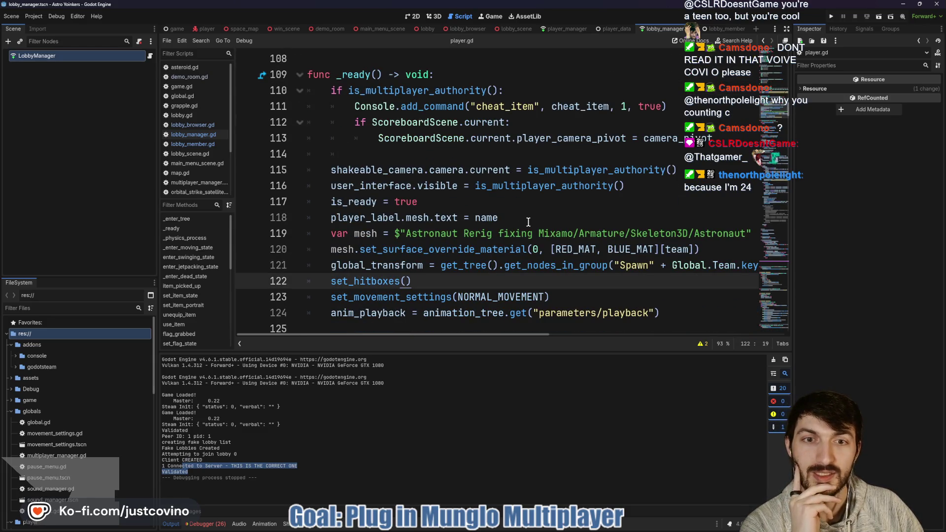
scroll(528, 222, up, 2)
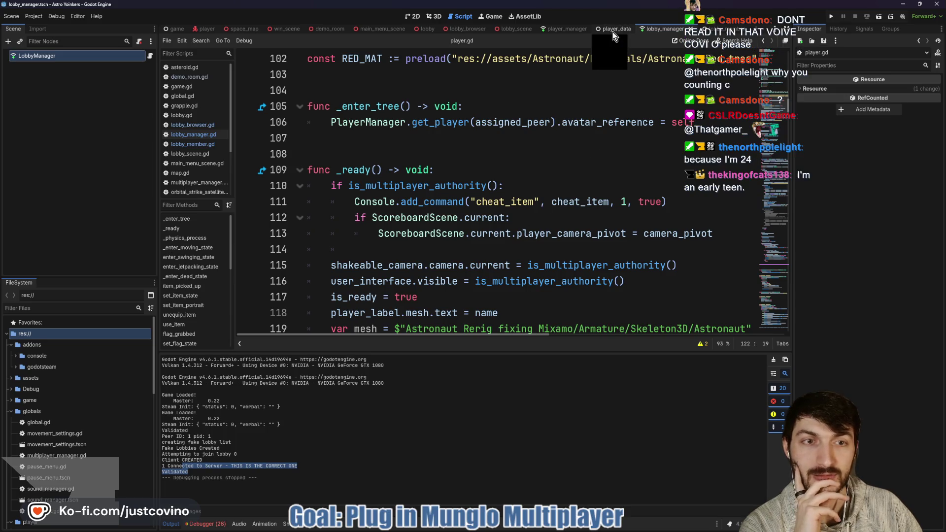
scroll(553, 144, down, 2)
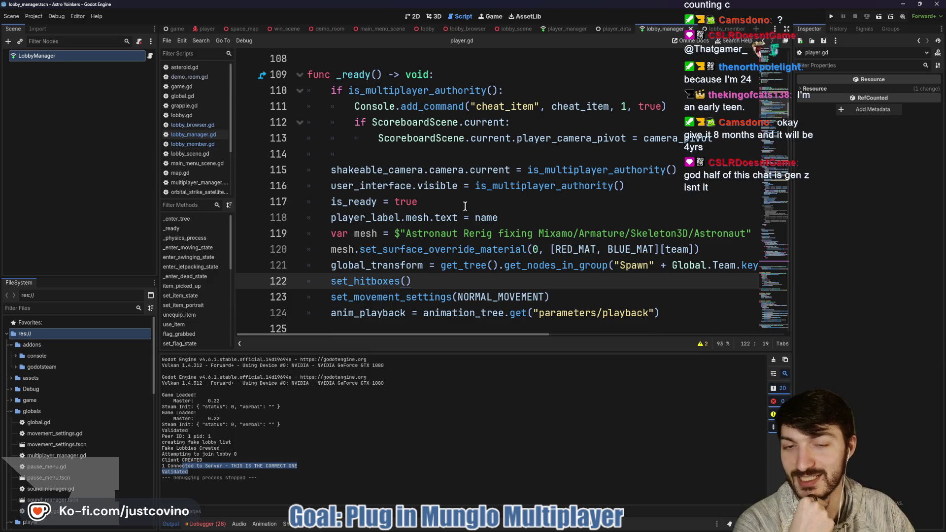
drag(364, 153, 326, 154)
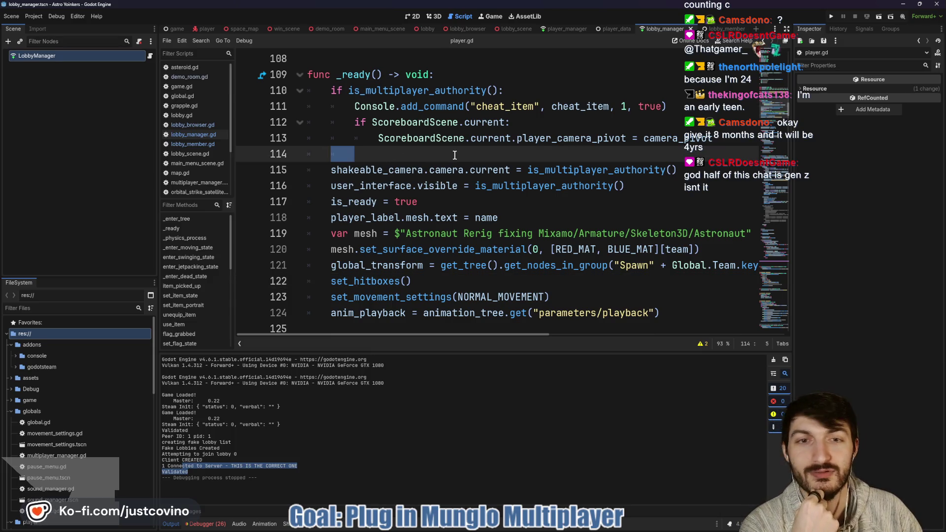
scroll(458, 212, up, 2)
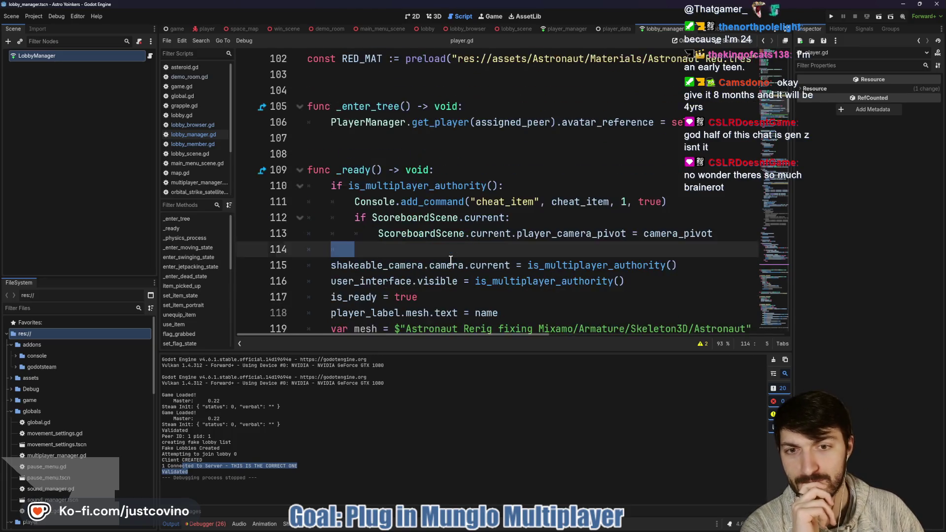
scroll(443, 222, down, 1)
click(420, 198)
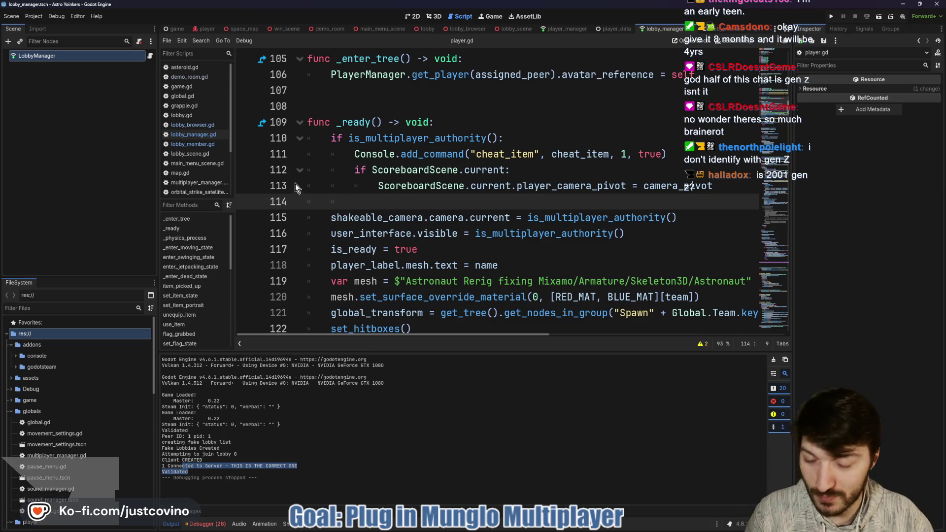
Step: Make a series of drag selections across the code editor and output log
drag(322, 162, 314, 209)
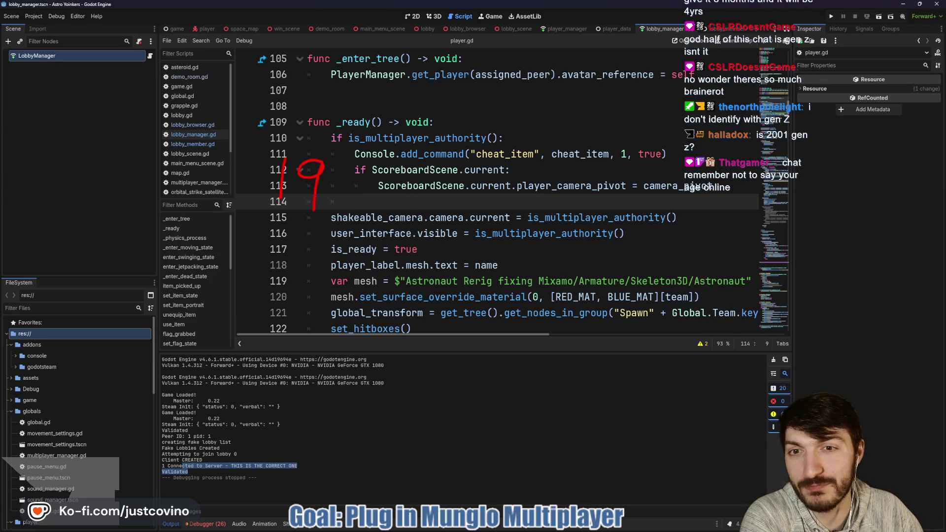
drag(351, 165, 347, 198)
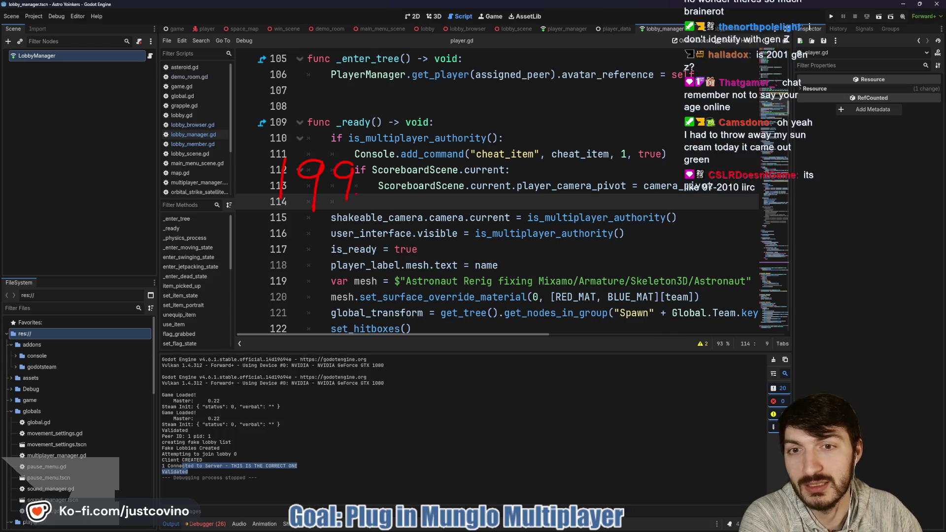
mouse_move(393, 166)
mouse_down()
mouse_move(373, 175)
mouse_move(375, 199)
mouse_up()
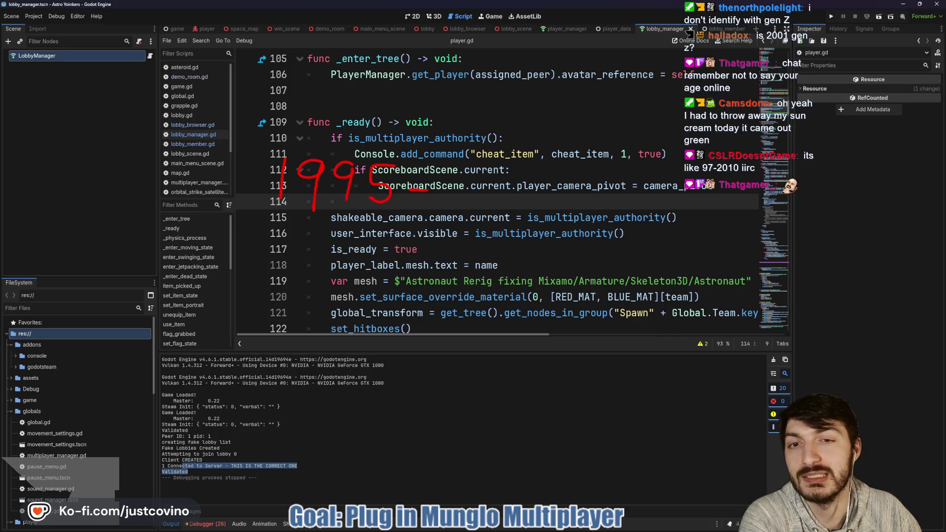
mouse_move(471, 172)
mouse_down()
mouse_move(473, 209)
mouse_move(496, 210)
mouse_up()
mouse_move(517, 184)
mouse_down()
mouse_move(507, 202)
mouse_move(518, 183)
mouse_move(596, 200)
mouse_move(572, 212)
mouse_up()
mouse_move(382, 131)
mouse_down()
mouse_move(247, 121)
mouse_move(676, 241)
mouse_up()
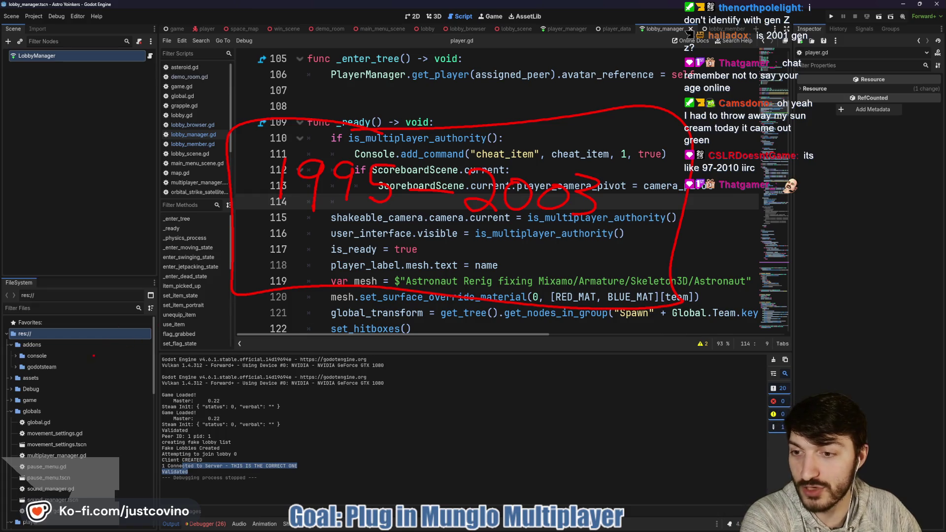
mouse_move(80, 373)
mouse_down()
mouse_move(122, 323)
mouse_move(142, 352)
mouse_up()
drag(165, 319, 172, 395)
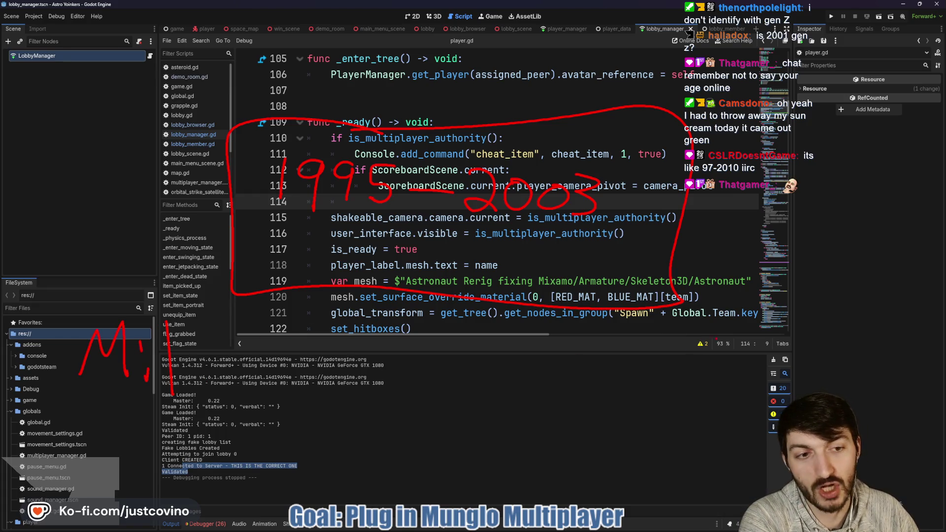
drag(733, 344, 744, 382)
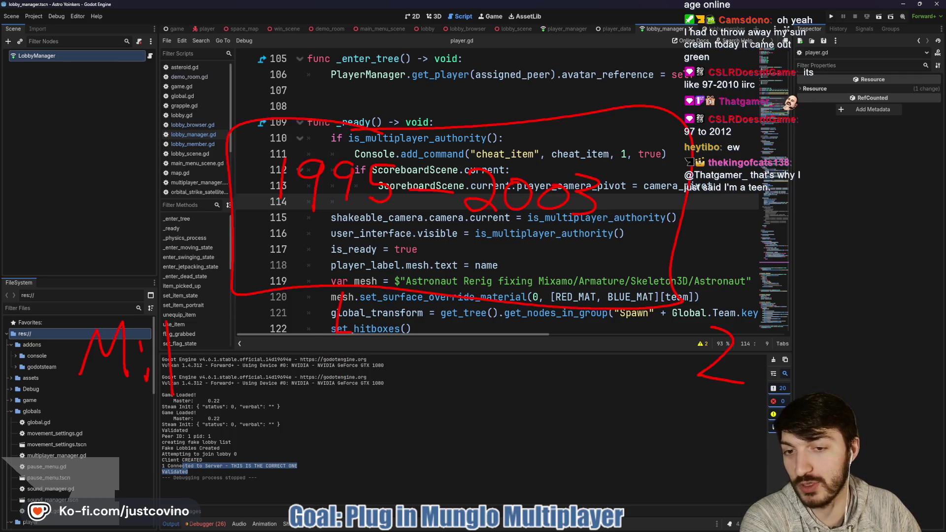
mouse_move(349, 323)
mouse_down()
mouse_move(362, 330)
mouse_move(355, 342)
mouse_move(380, 348)
mouse_up()
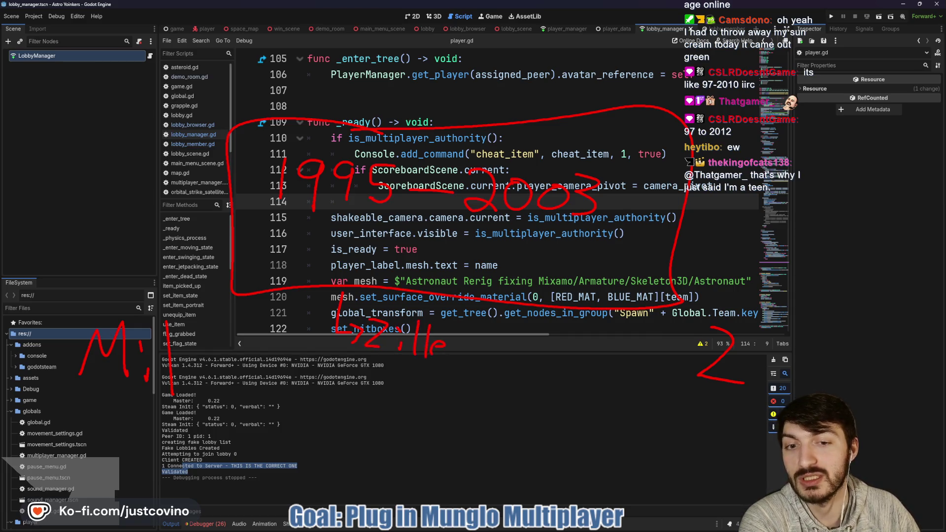
drag(463, 344, 466, 356)
click(477, 343)
click(478, 351)
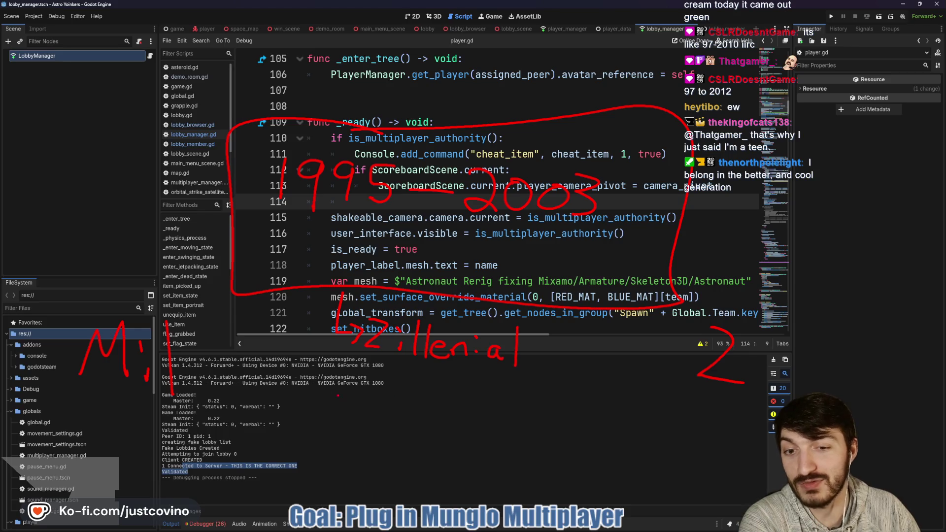
mouse_move(330, 370)
mouse_down()
mouse_move(344, 400)
mouse_move(434, 393)
mouse_up()
drag(440, 394, 456, 404)
drag(463, 397, 462, 398)
click(459, 387)
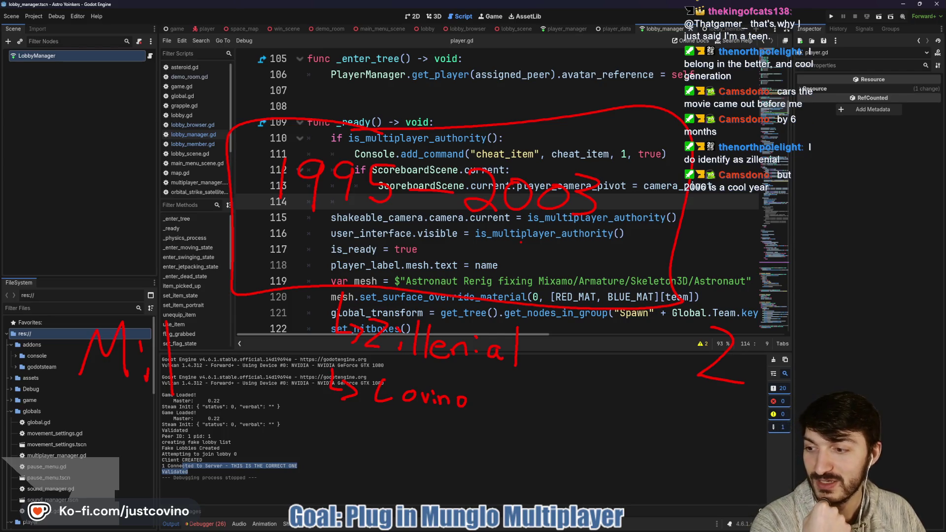
Step: Open lobby_manager.gd from the LobbyManager node, with the caret on the match backend line
key(Escape)
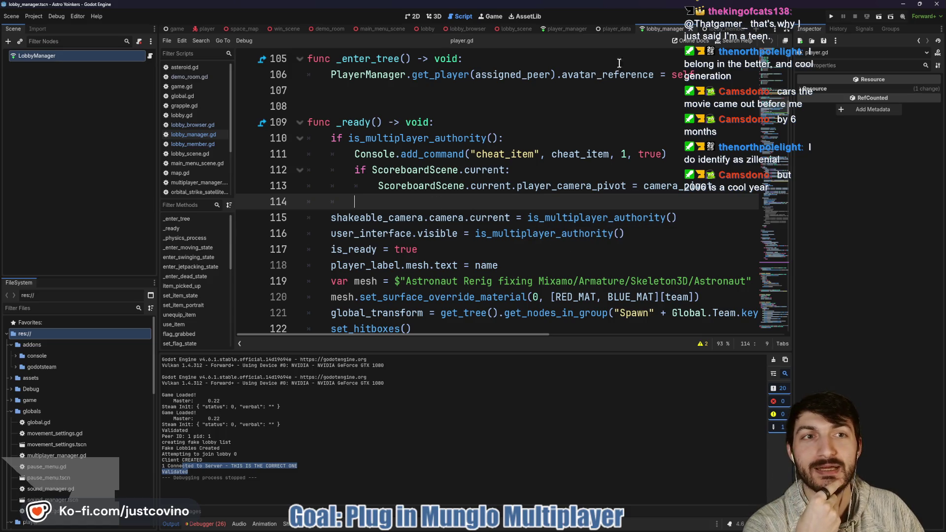
click(148, 57)
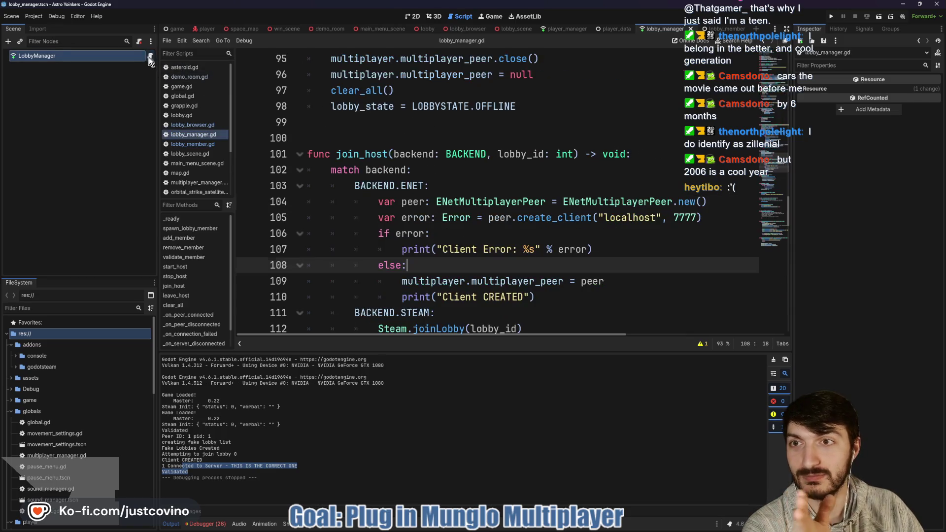
click(504, 177)
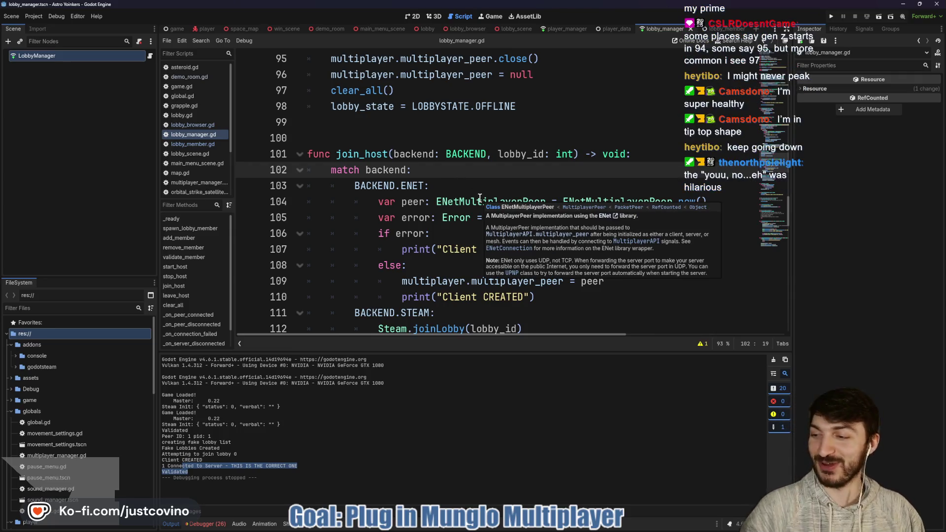
click(512, 185)
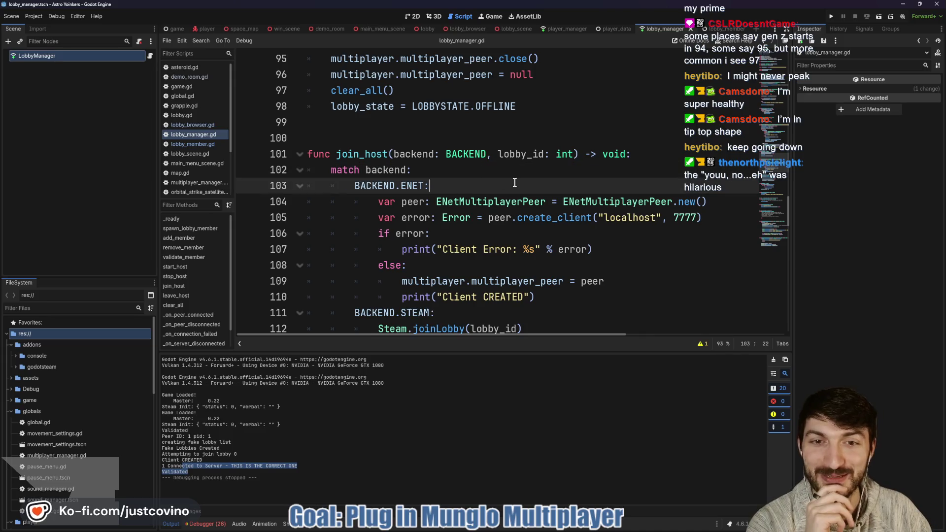
scroll(515, 183, down, 1)
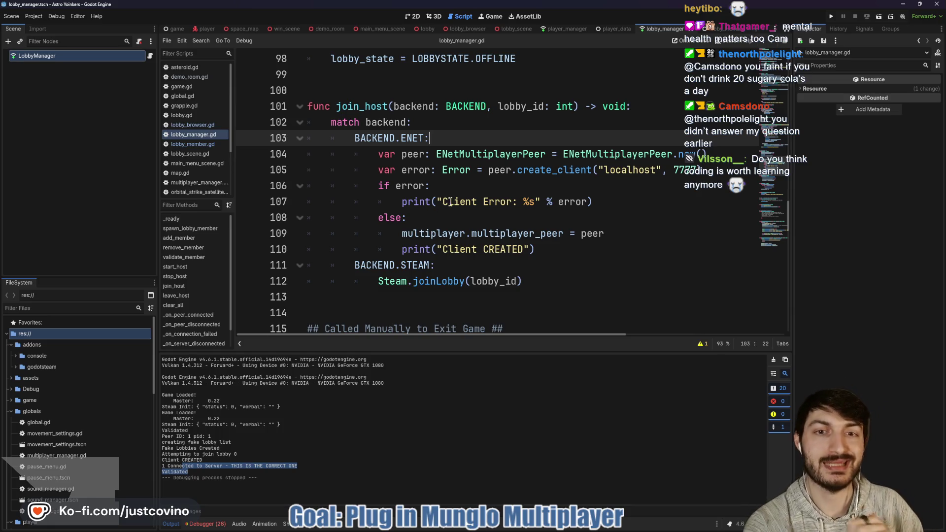
click(458, 186)
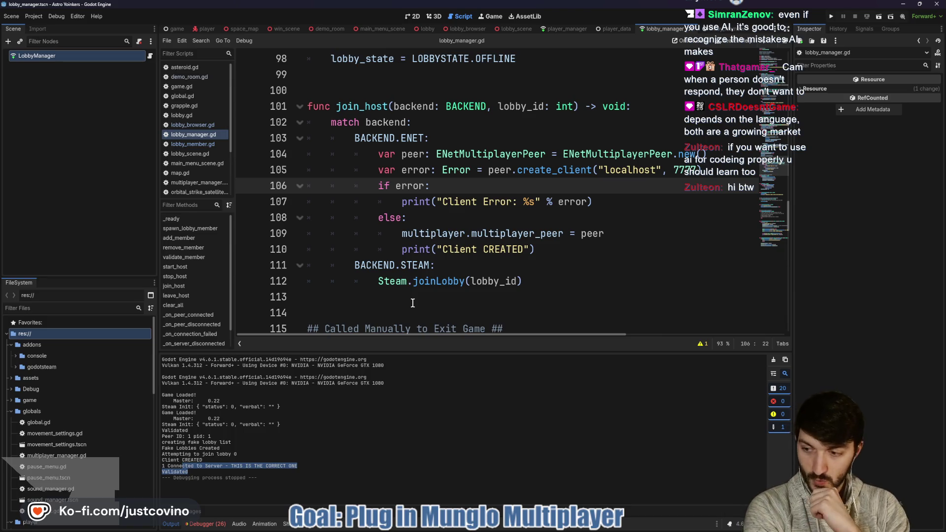
click(449, 215)
key(ctrl+s)
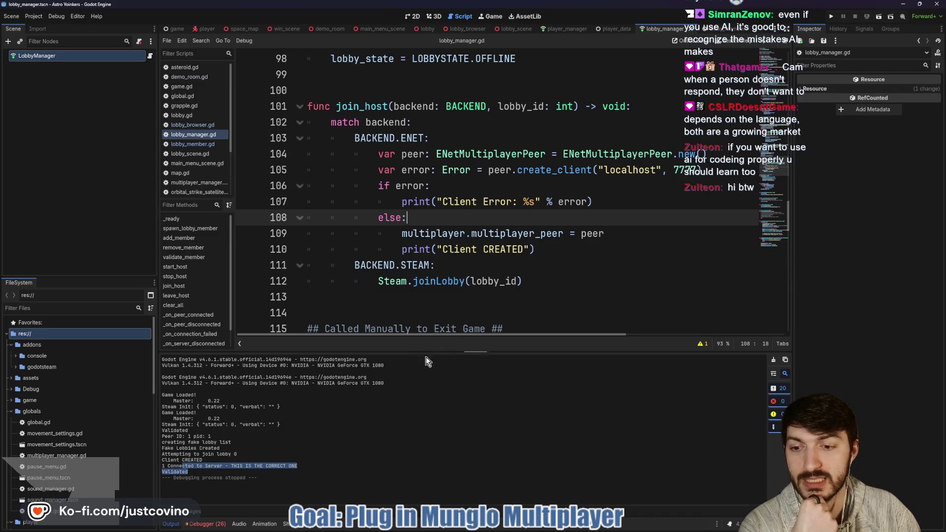
click(172, 523)
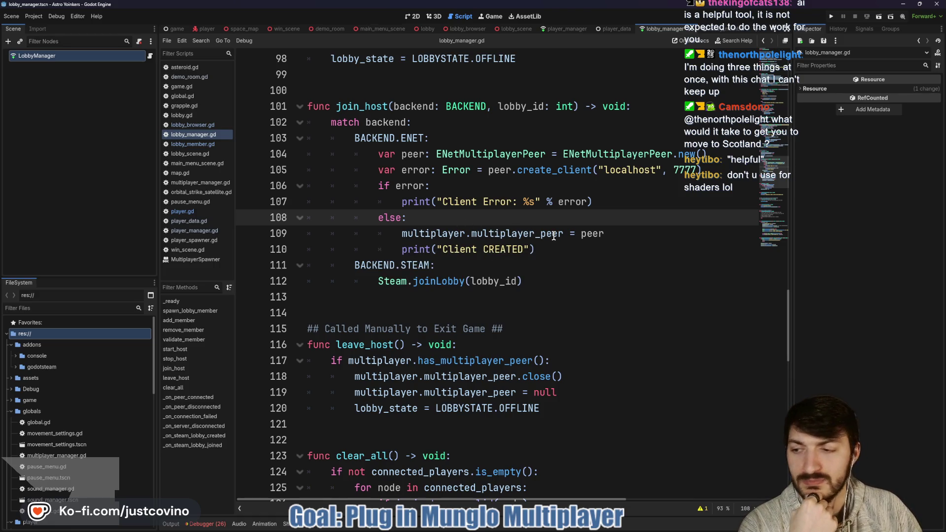
mouse_move(518, 237)
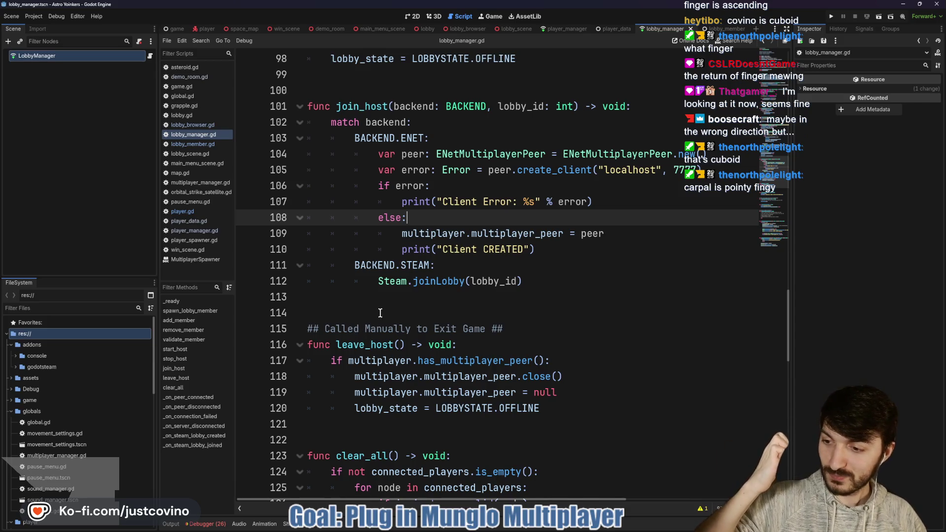
mouse_move(444, 281)
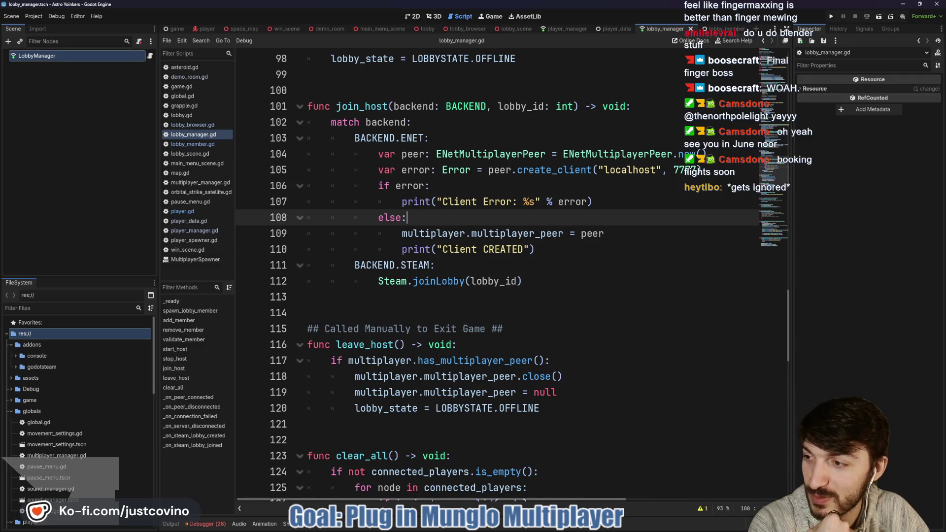
key(alt+Tab)
scroll(511, 249, up, 3)
scroll(511, 249, down, 5)
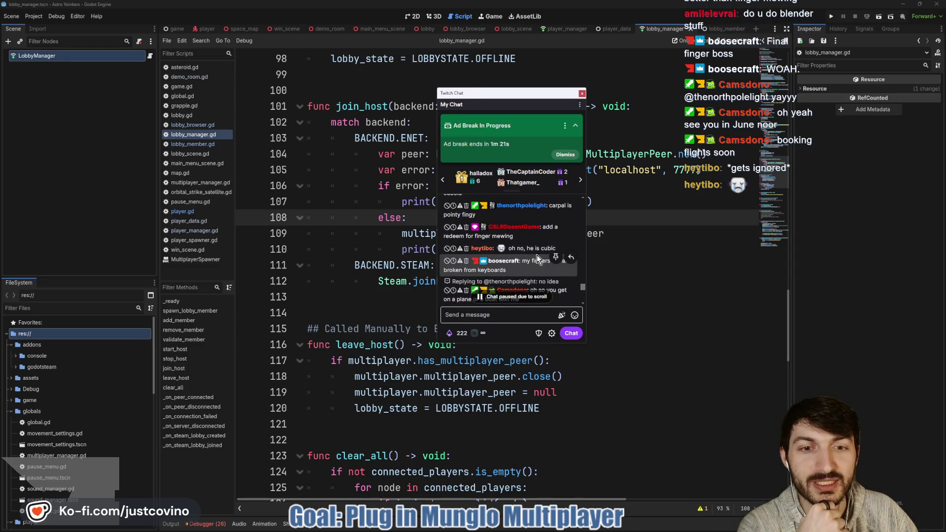
scroll(537, 255, down, 3)
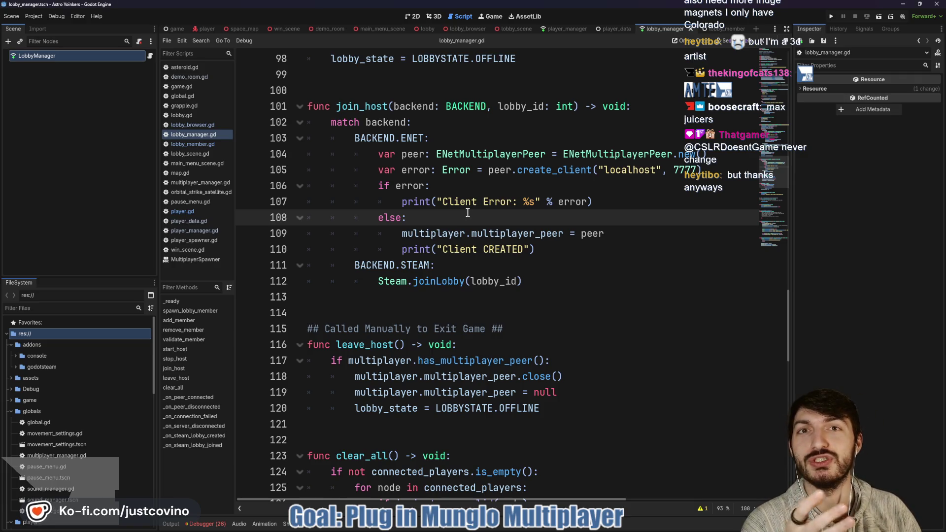
key(ctrl)
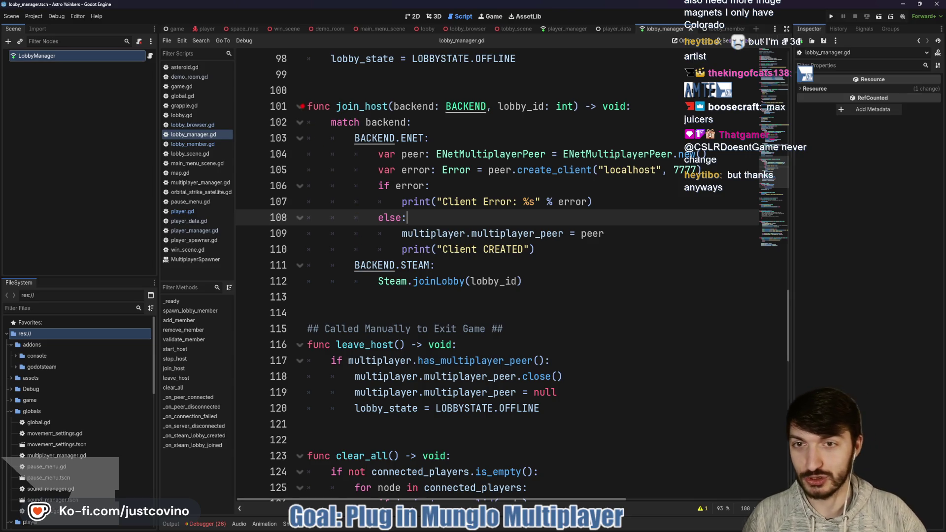
mouse_move(304, 91)
mouse_down()
mouse_move(308, 168)
mouse_move(261, 155)
mouse_up()
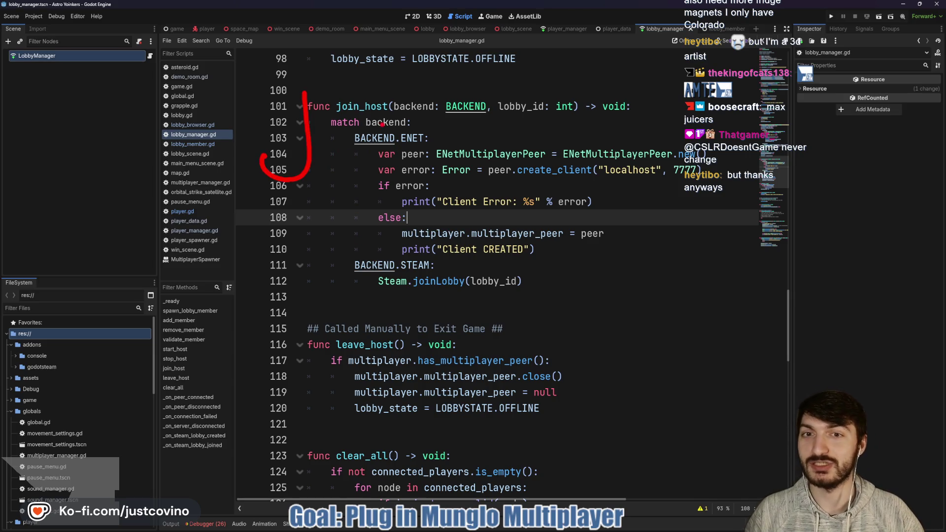
drag(382, 125, 387, 185)
mouse_move(495, 112)
mouse_down()
mouse_move(527, 148)
mouse_move(480, 188)
mouse_up()
drag(574, 123, 572, 197)
drag(577, 106, 586, 206)
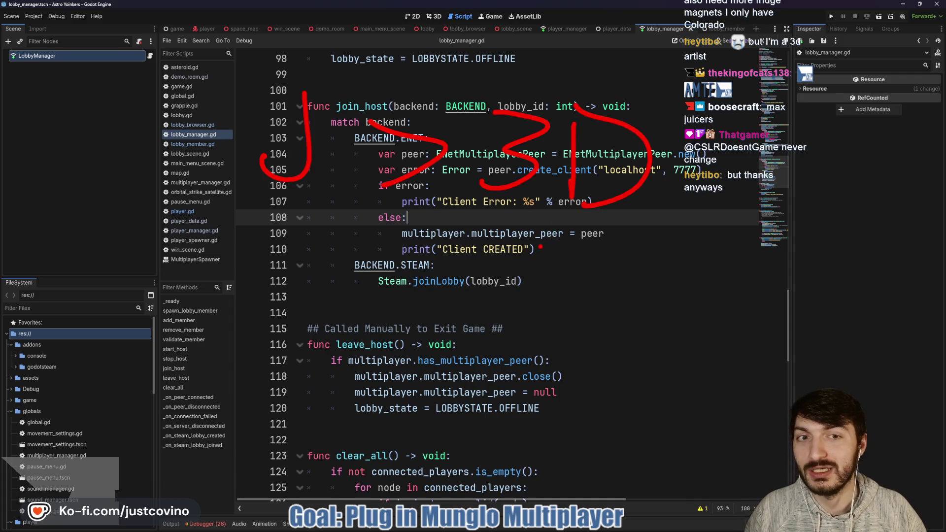
drag(209, 211, 367, 202)
drag(340, 79, 223, 184)
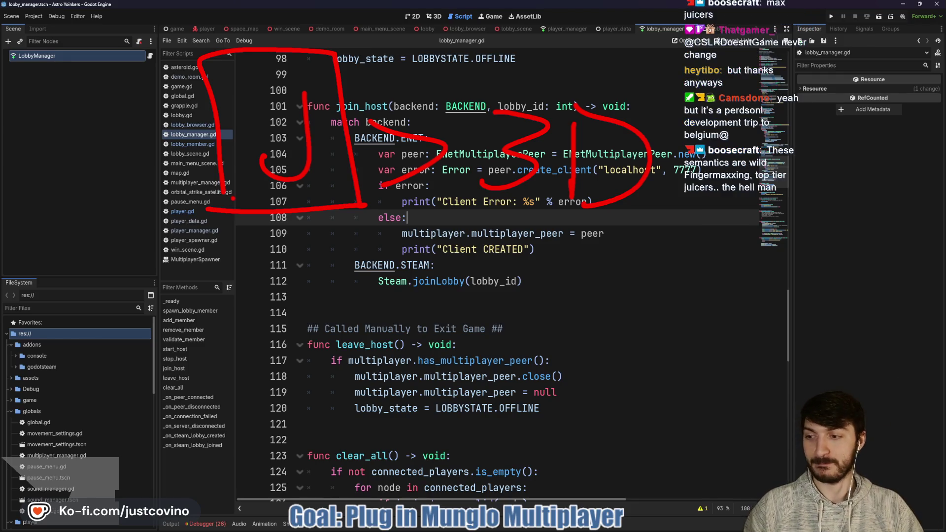
key(Escape)
mouse_move(495, 233)
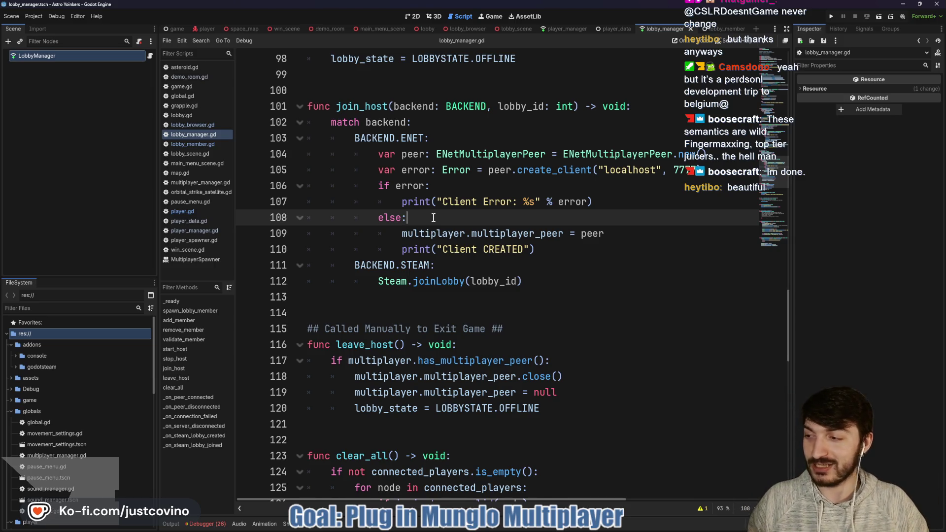
click(461, 192)
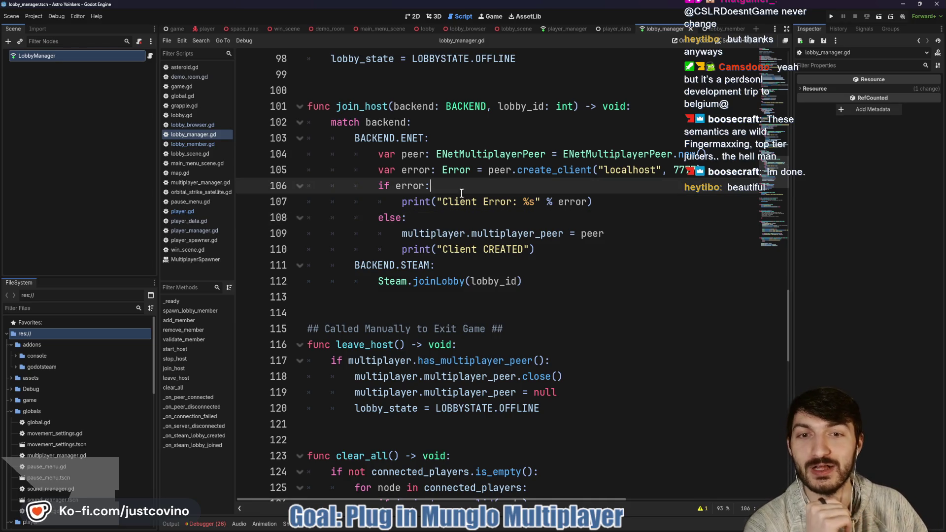
click(521, 530)
key(ctrl+Tab)
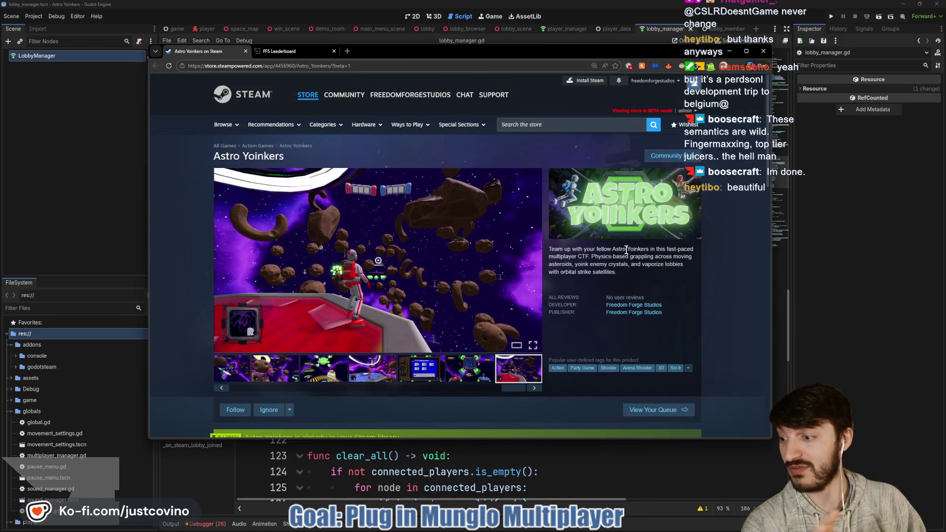
click(534, 260)
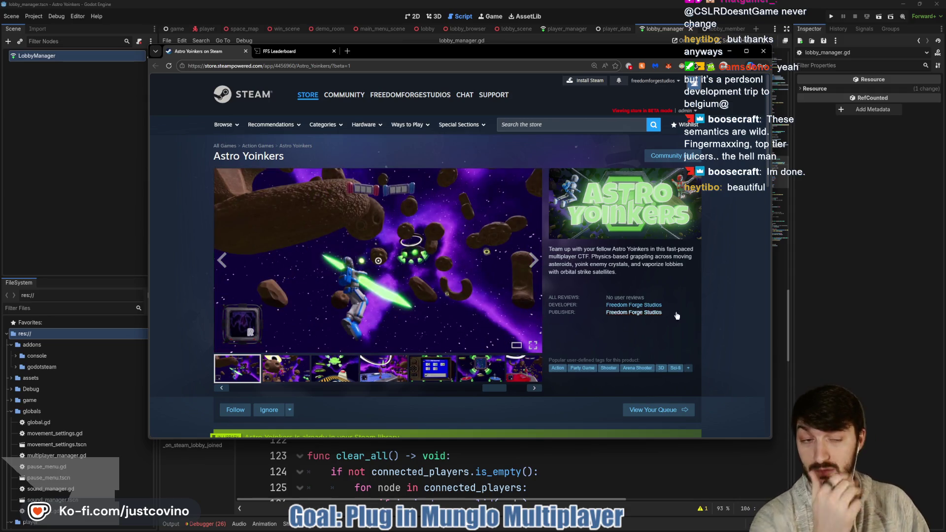
key(alt+Tab)
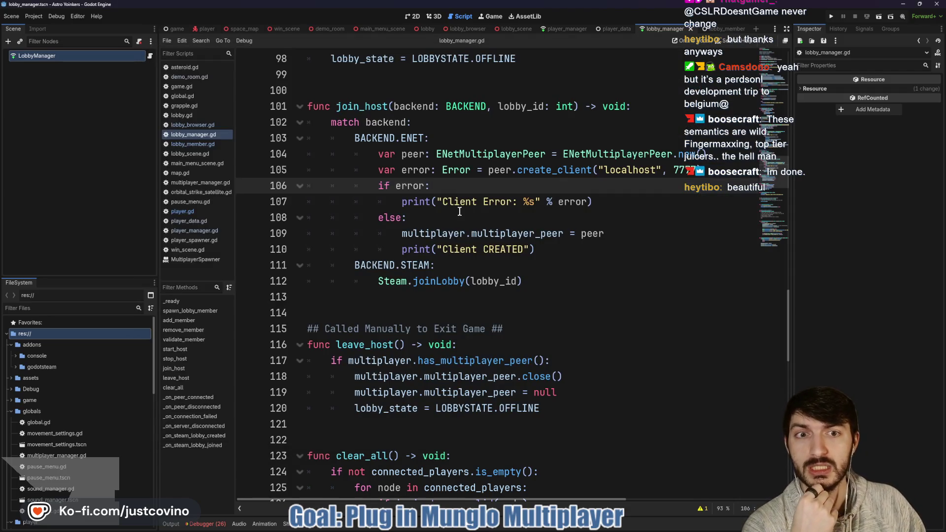
scroll(460, 211, up, 2)
click(464, 231)
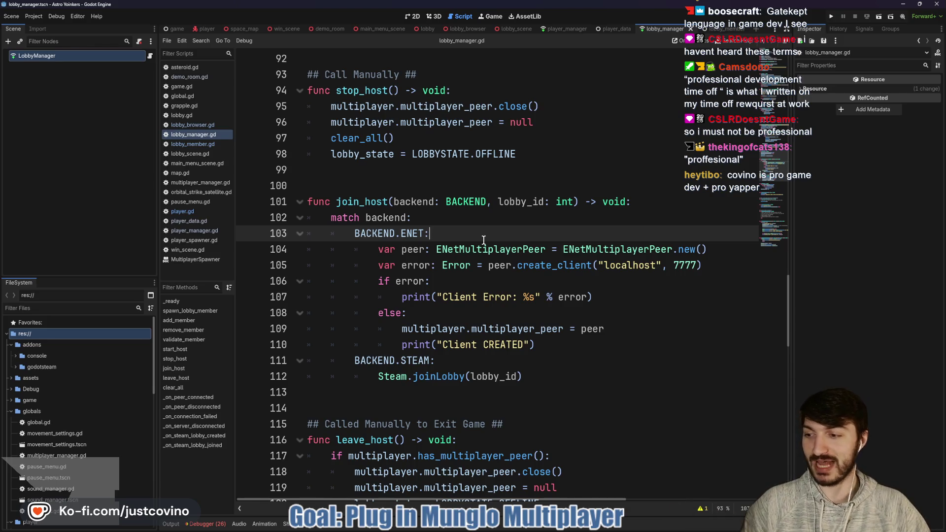
click(524, 274)
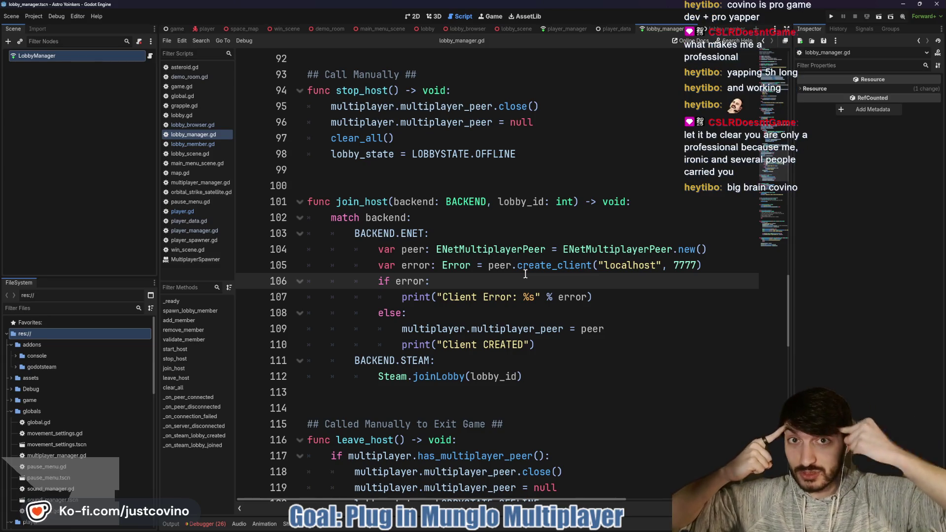
click(545, 199)
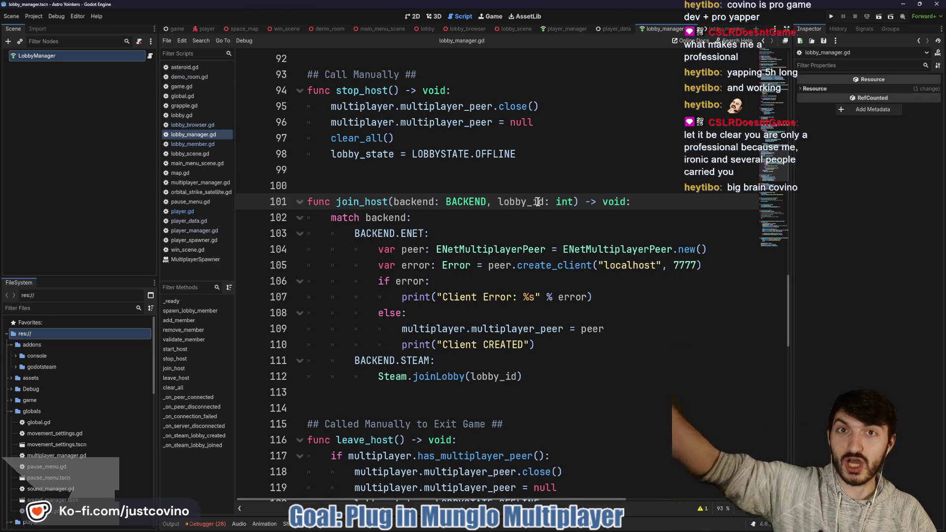
click(512, 185)
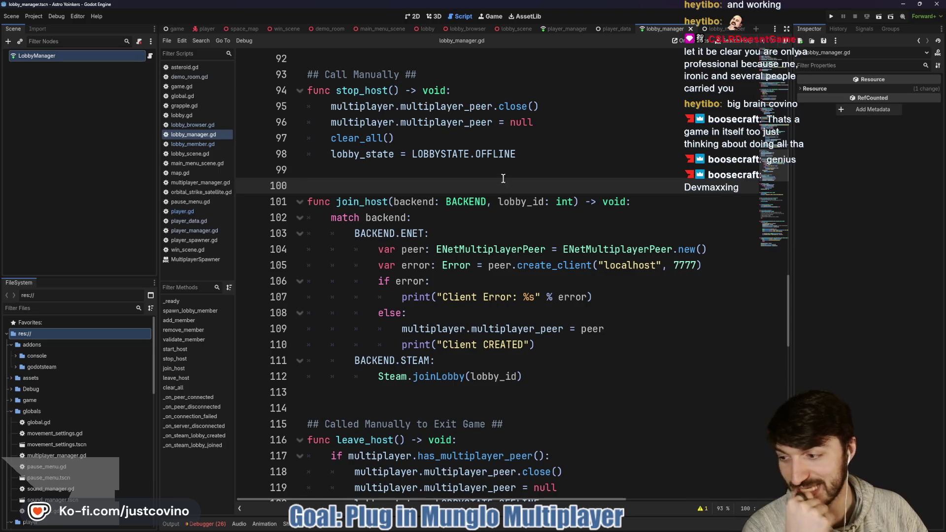
click(469, 212)
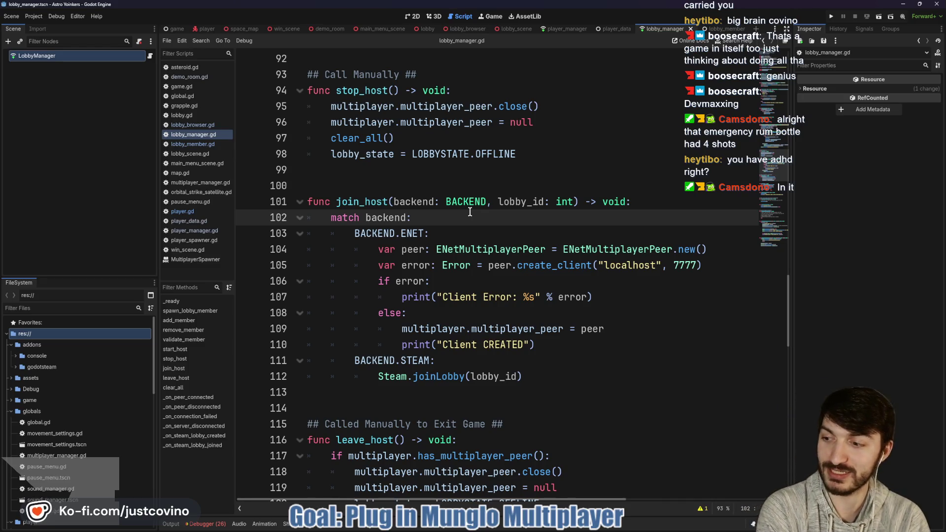
click(442, 189)
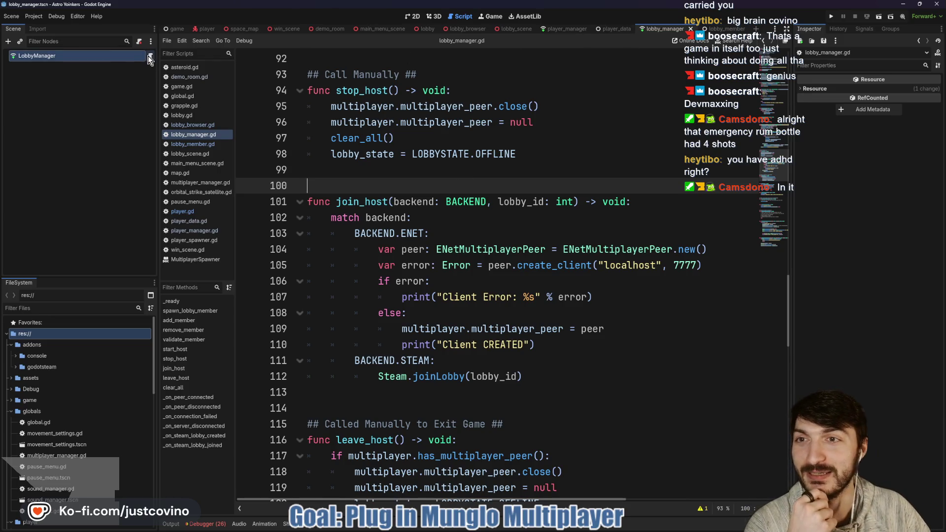
Step: Move up through start_host, from line 92 past the else branch and match backend line 74
scroll(366, 276, up, 5)
click(367, 297)
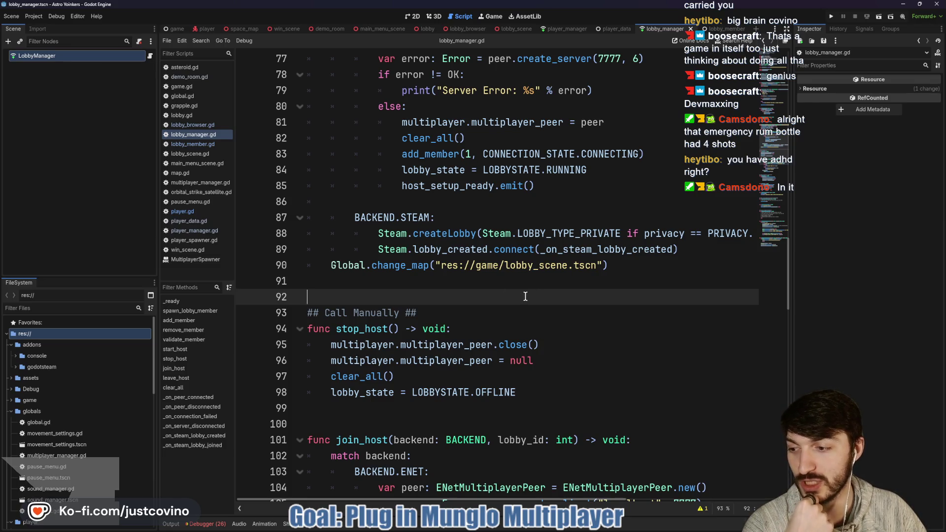
scroll(525, 296, up, 2)
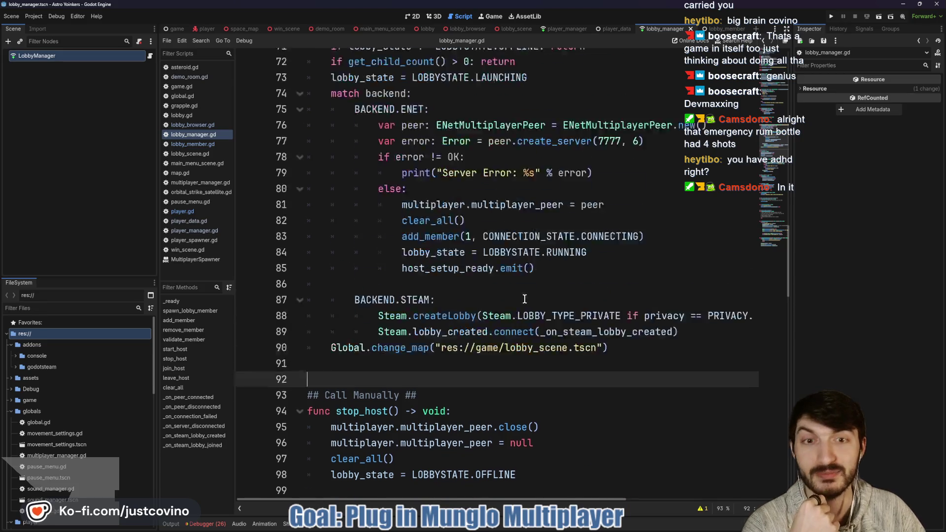
scroll(524, 299, up, 1)
click(481, 217)
click(482, 206)
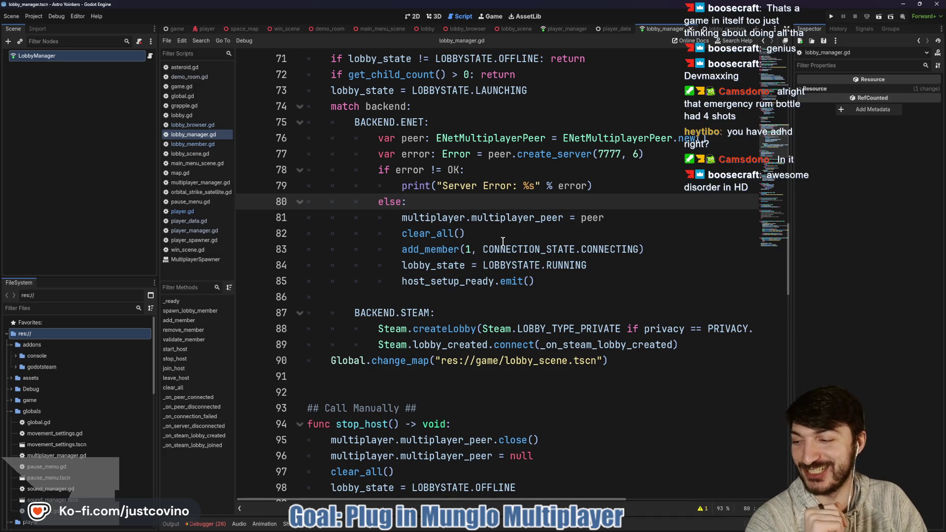
scroll(500, 242, up, 3)
click(462, 244)
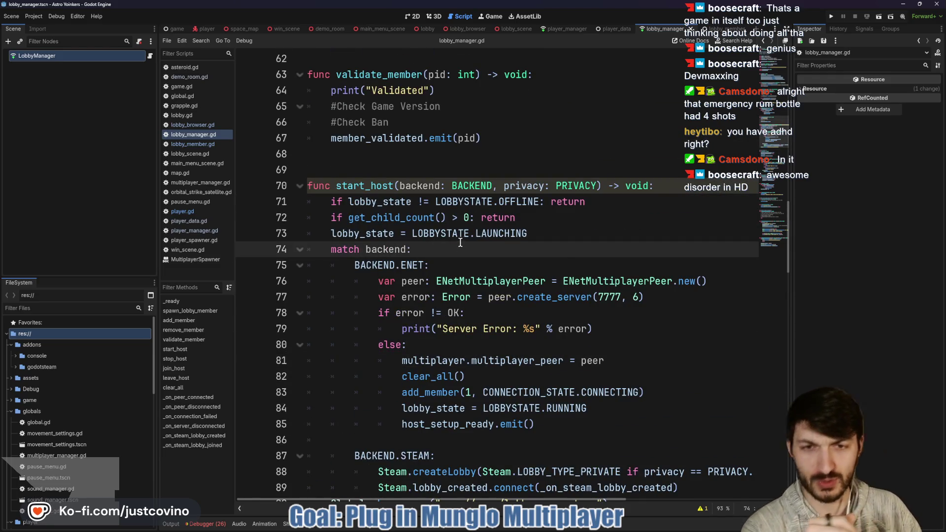
scroll(556, 222, up, 2)
click(451, 249)
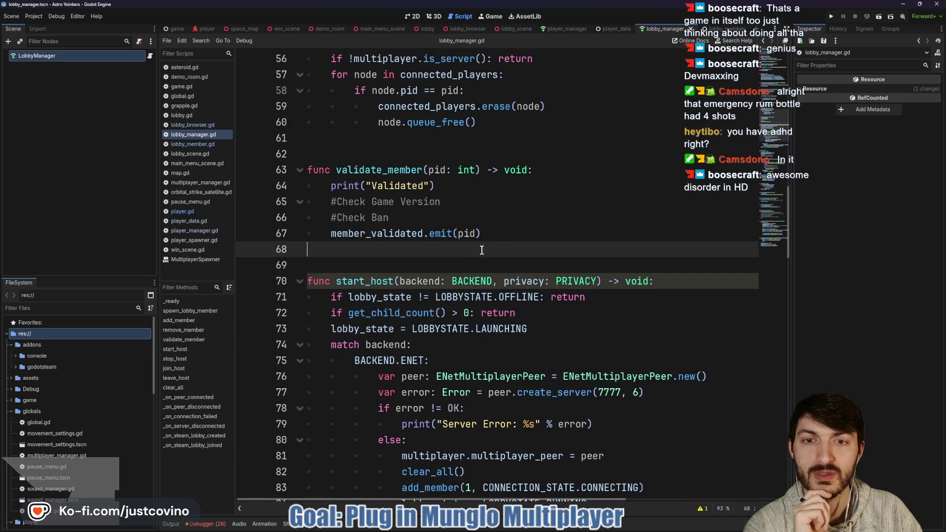
scroll(520, 254, up, 1)
scroll(520, 254, up, 1)
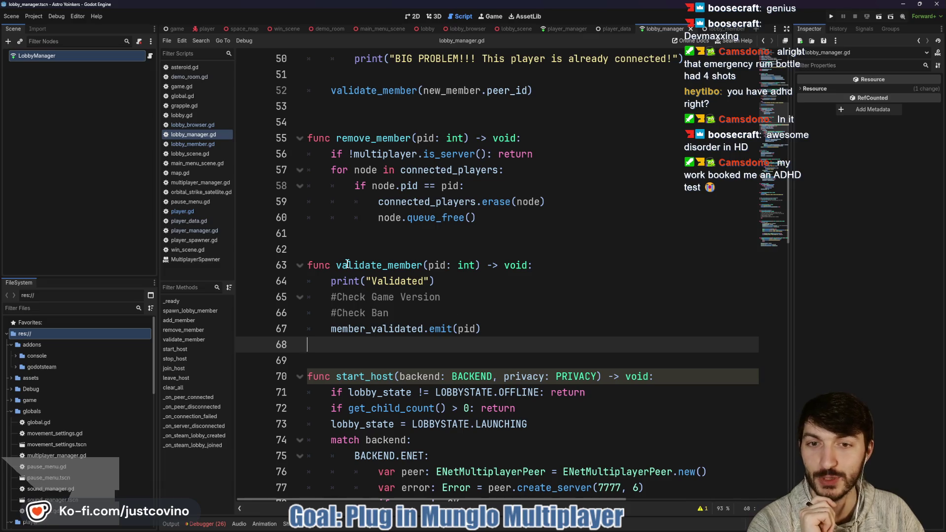
Step: Continue up past validate_member and remove_member to empty line 37 above add_member
click(327, 249)
click(325, 348)
scroll(371, 356, up, 2)
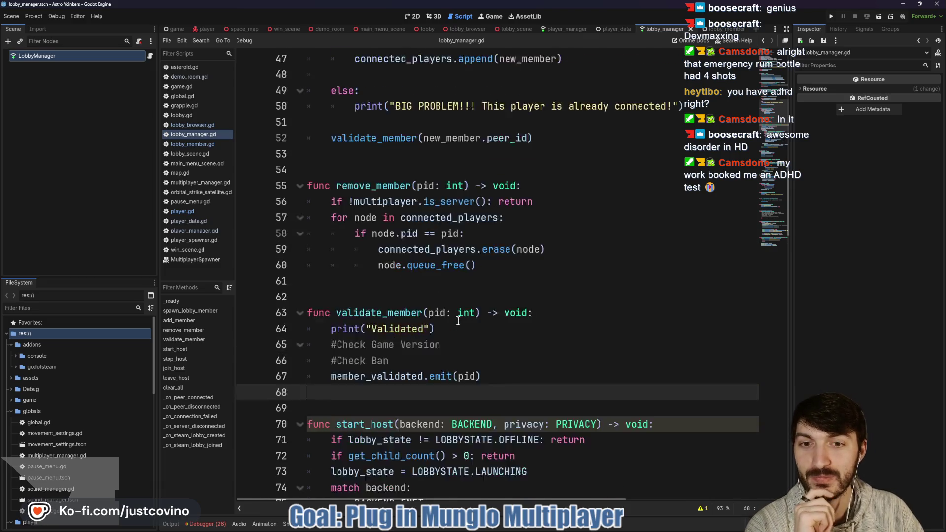
click(330, 344)
click(333, 216)
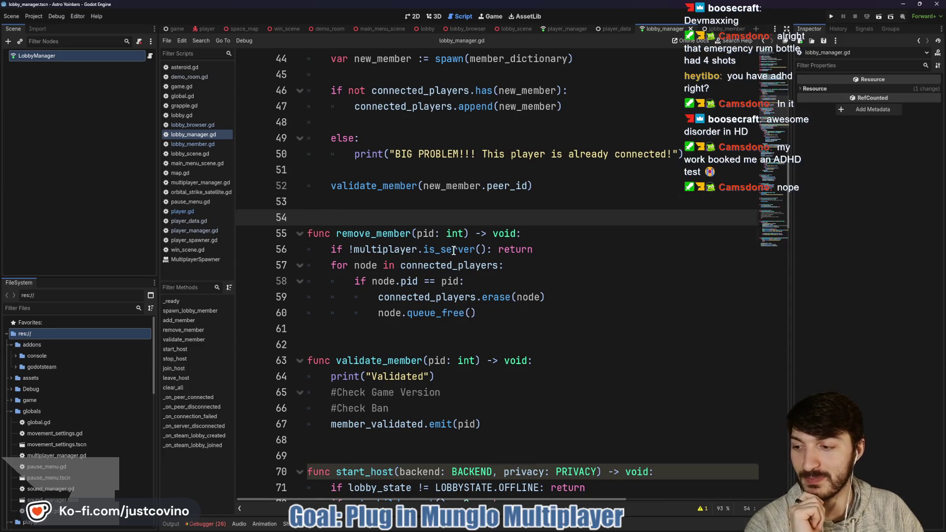
scroll(379, 276, up, 1)
click(340, 250)
scroll(346, 263, up, 3)
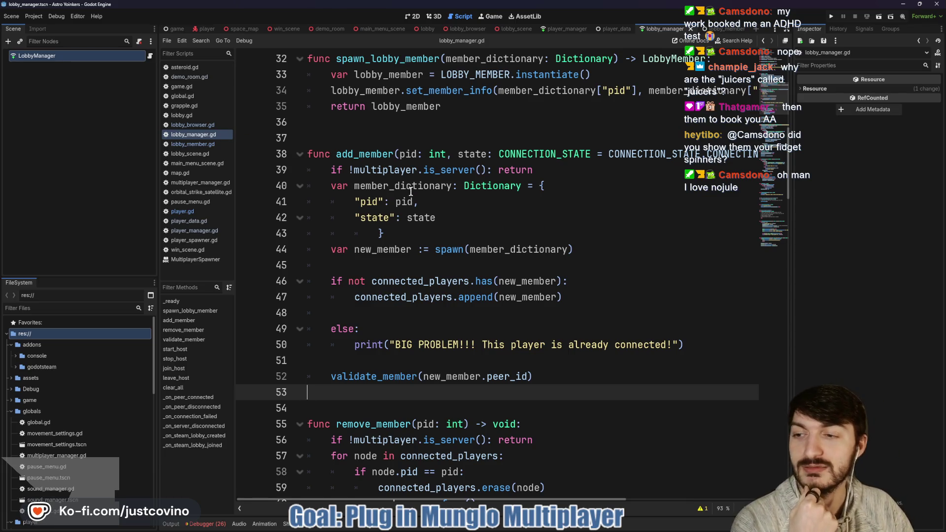
click(395, 141)
scroll(393, 142, up, 6)
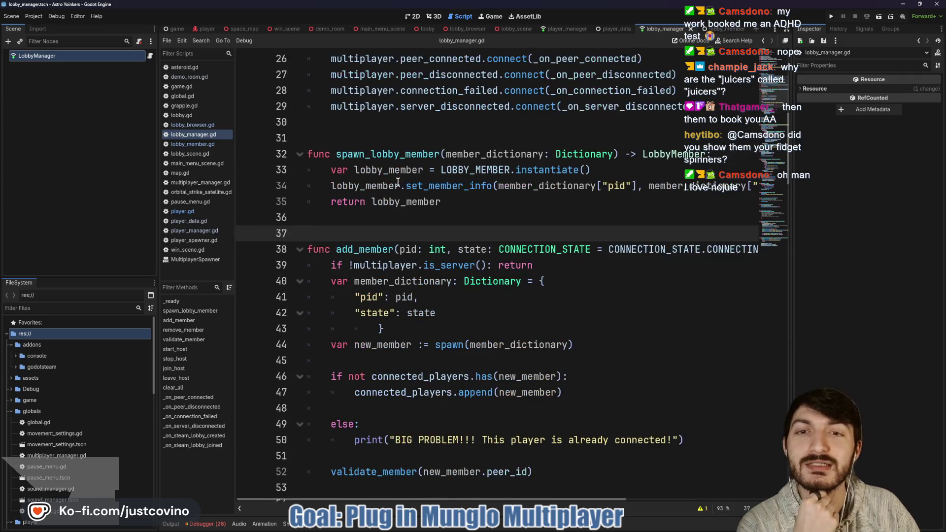
Step: Run two game instances side by side and host a private lobby in the left one
key(F5)
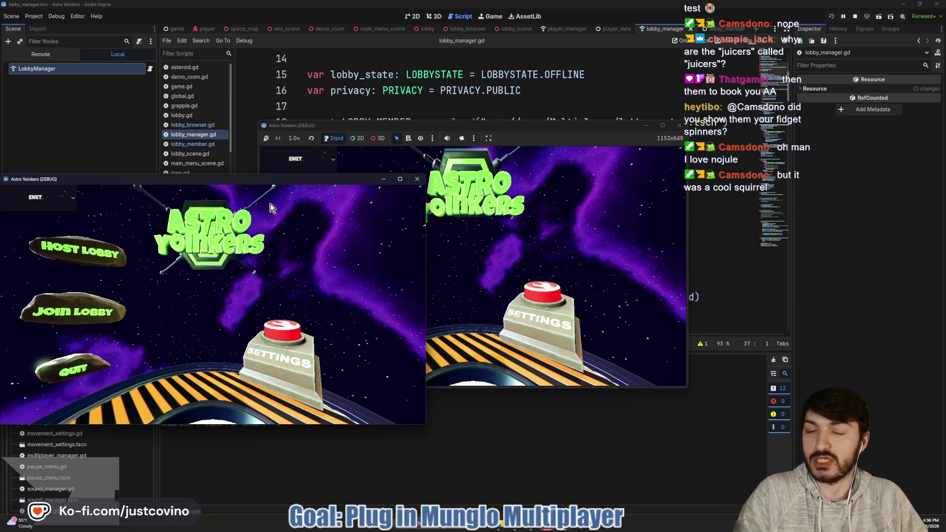
drag(64, 179, 528, 135)
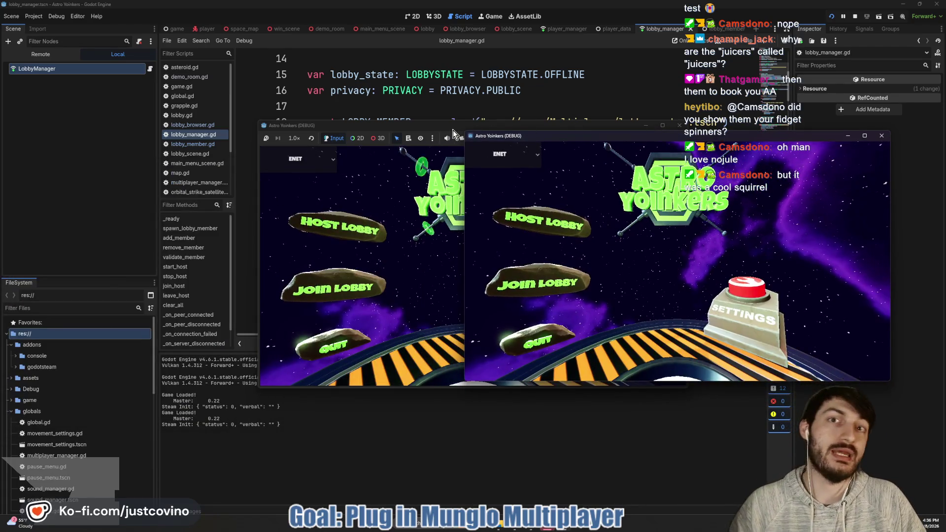
drag(446, 129, 232, 127)
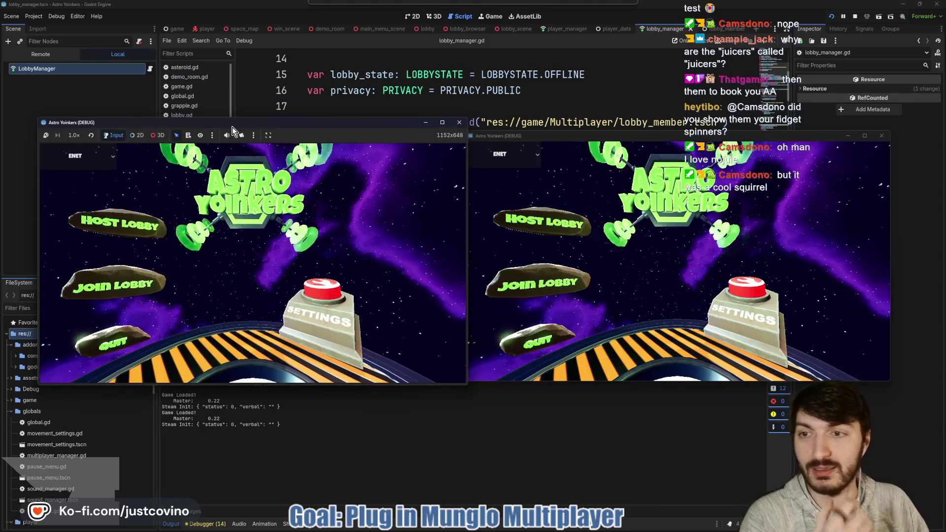
click(138, 235)
click(232, 215)
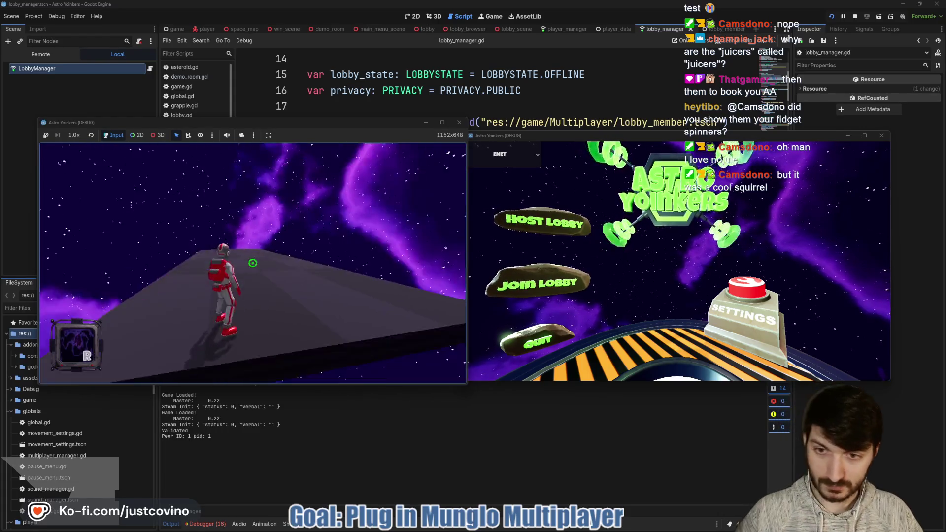
Step: Run and jump the astronaut, then join a fake lobby from the right game
key(w)
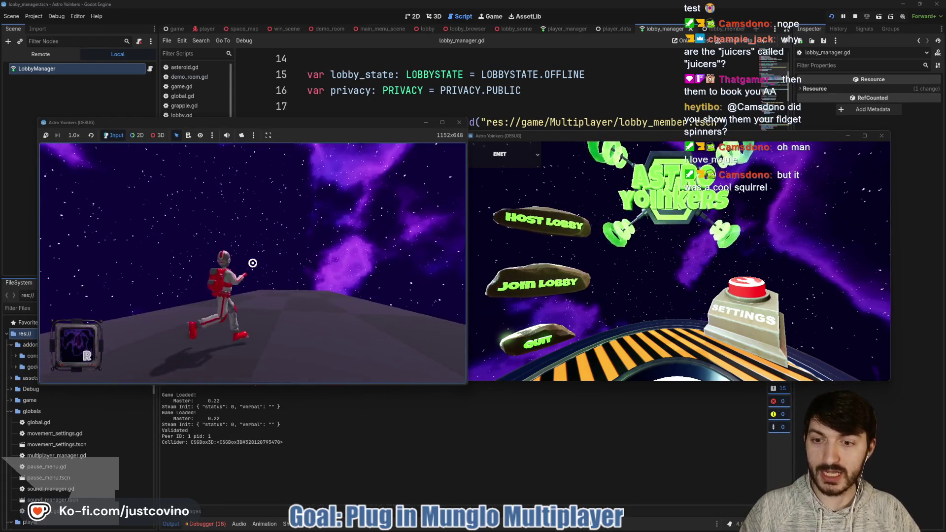
key(space)
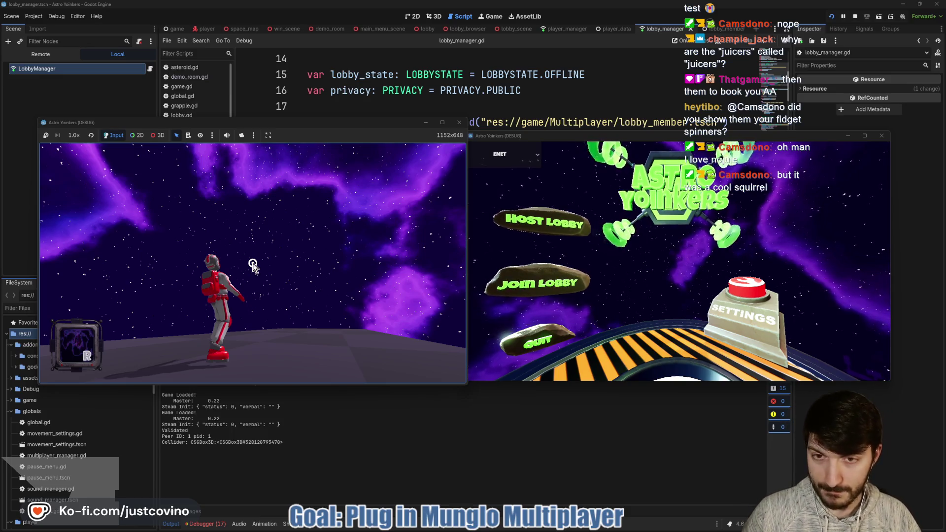
click(534, 284)
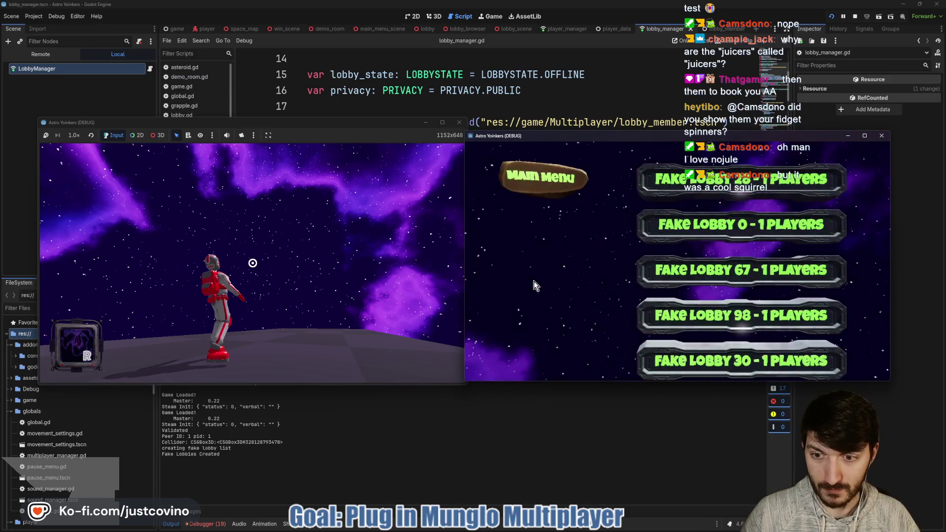
click(693, 186)
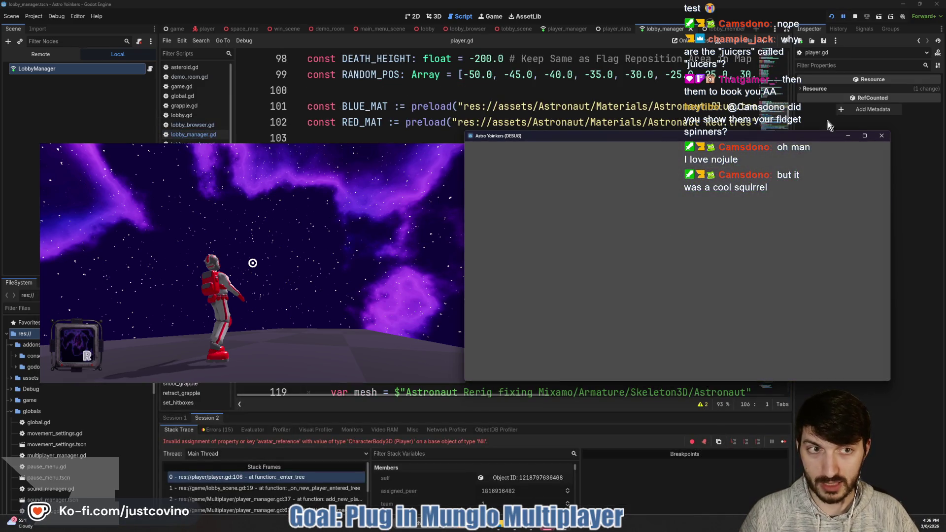
Step: Stop the crashed game and pick out the join lobby 0, Client CREATED and Connected log lines
click(854, 17)
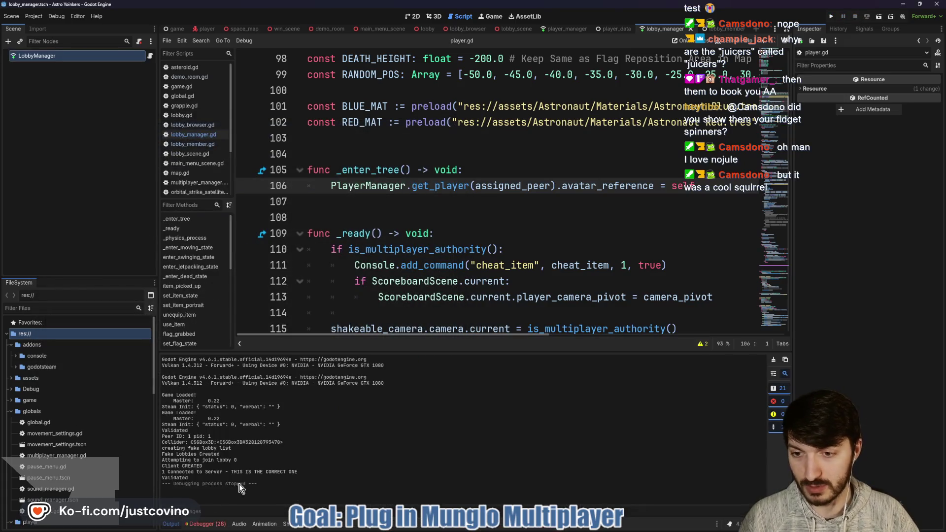
drag(409, 351, 419, 135)
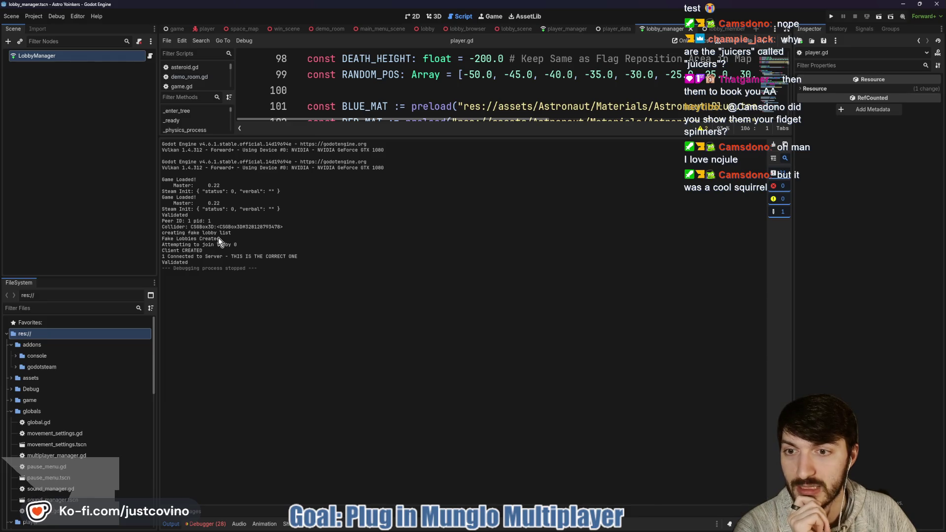
triple_click(161, 244)
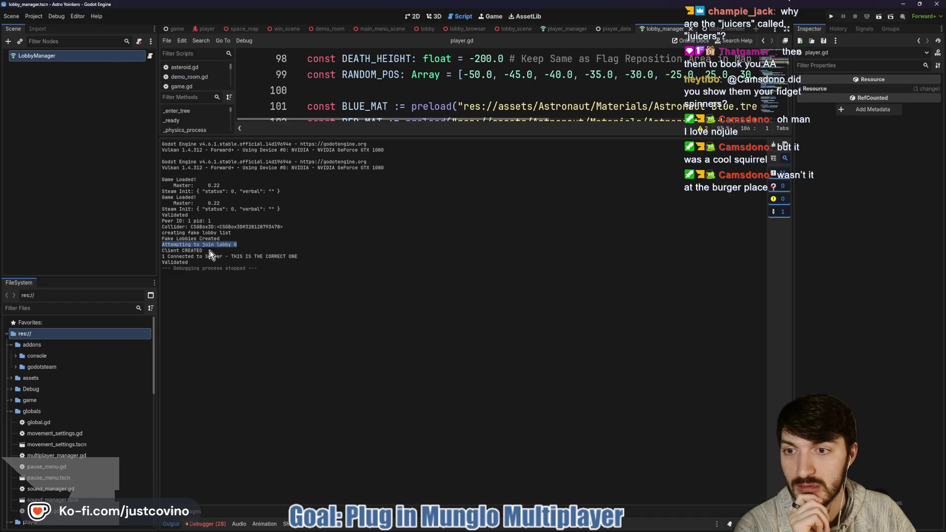
drag(203, 250, 162, 250)
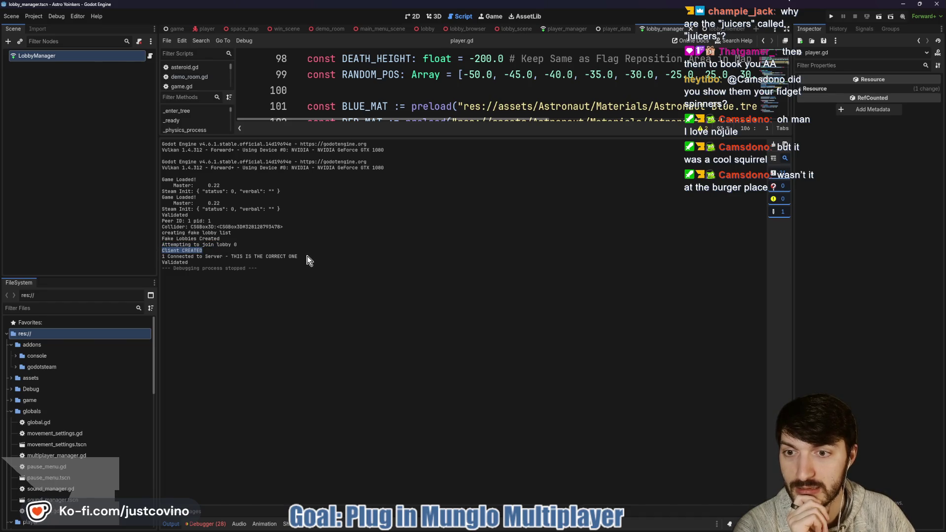
drag(303, 254, 163, 256)
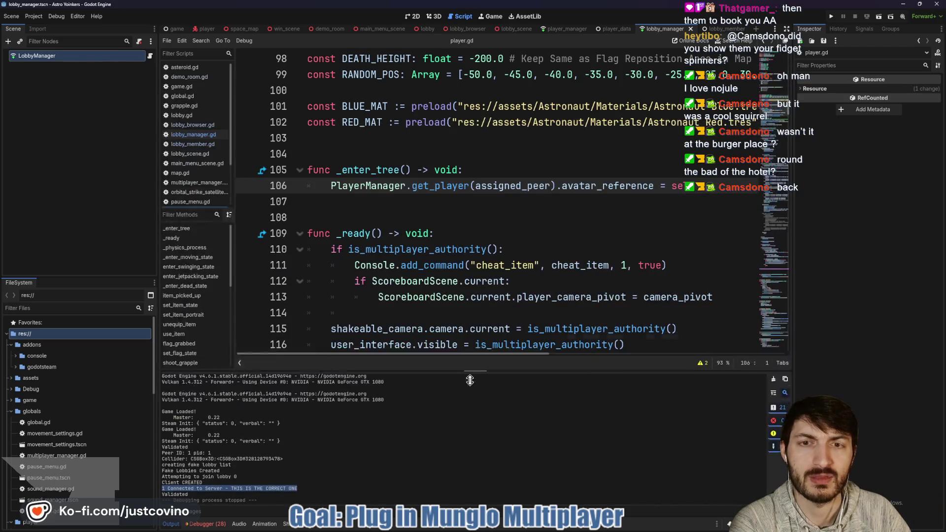
Step: Shrink the output log and switch from player.gd to lobby_manager.gd's _on_steam_lobby_joined code
drag(438, 136, 444, 399)
click(458, 211)
scroll(457, 209, down, 10)
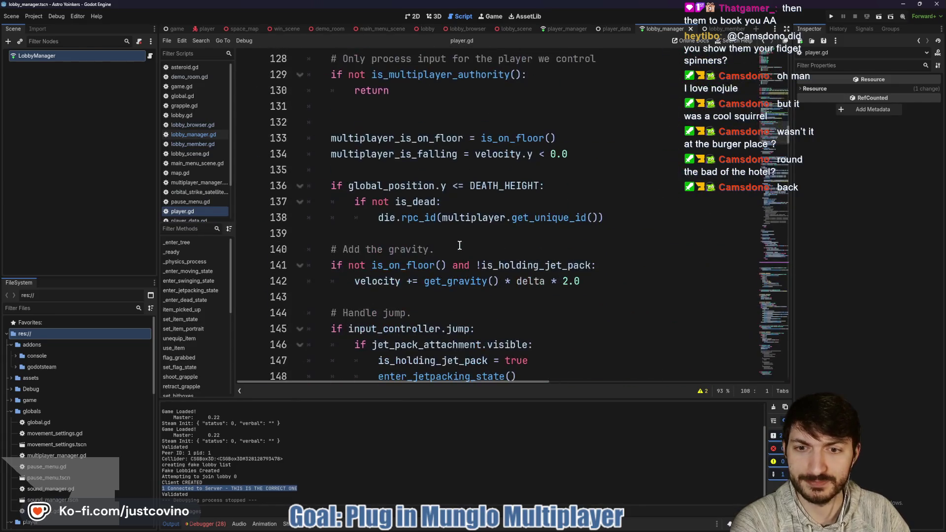
click(151, 58)
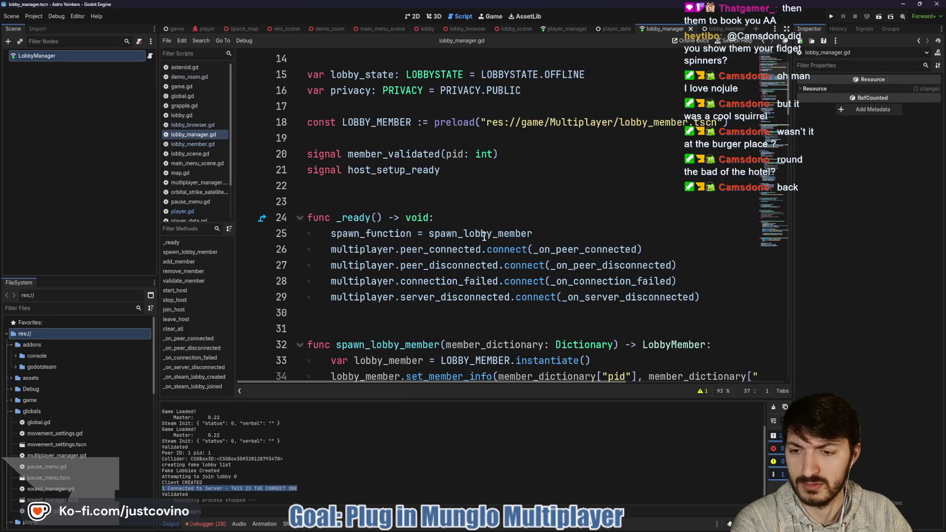
scroll(481, 240, down, 20)
scroll(481, 240, down, 20)
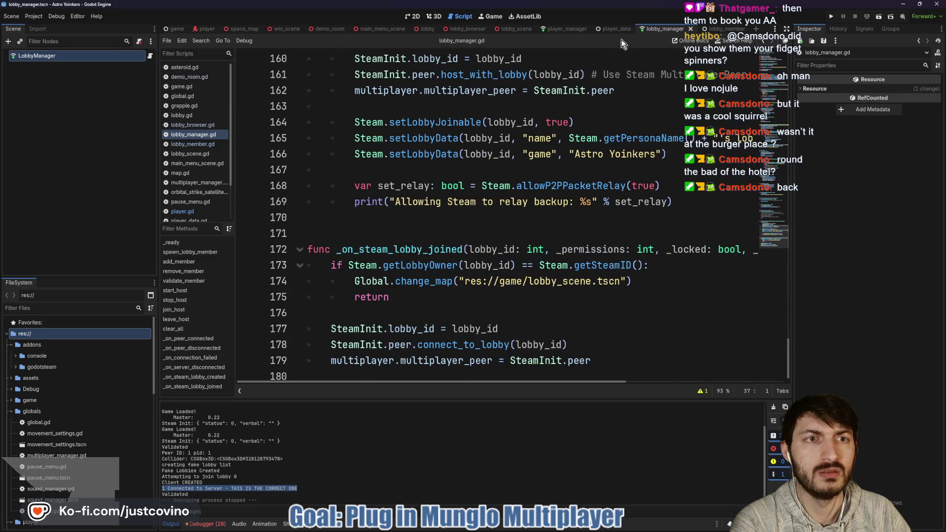
click(566, 29)
scroll(490, 268, down, 6)
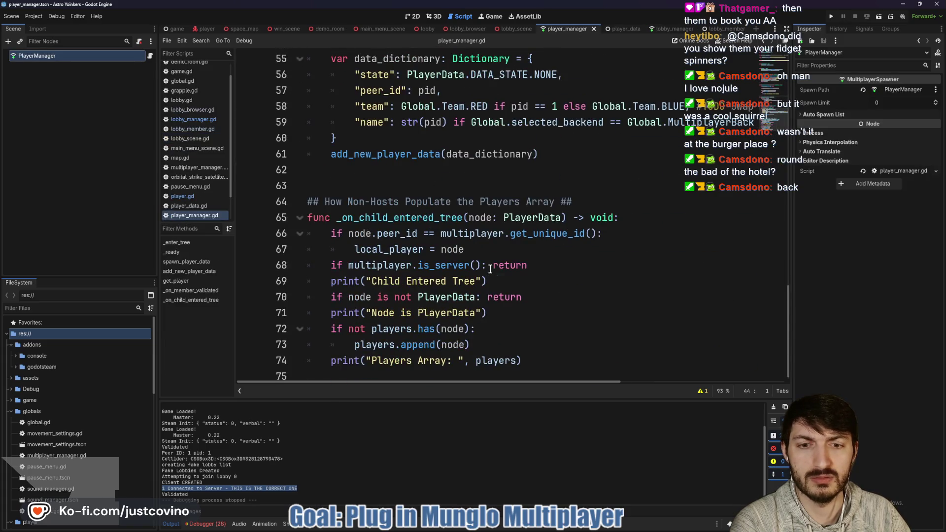
click(663, 29)
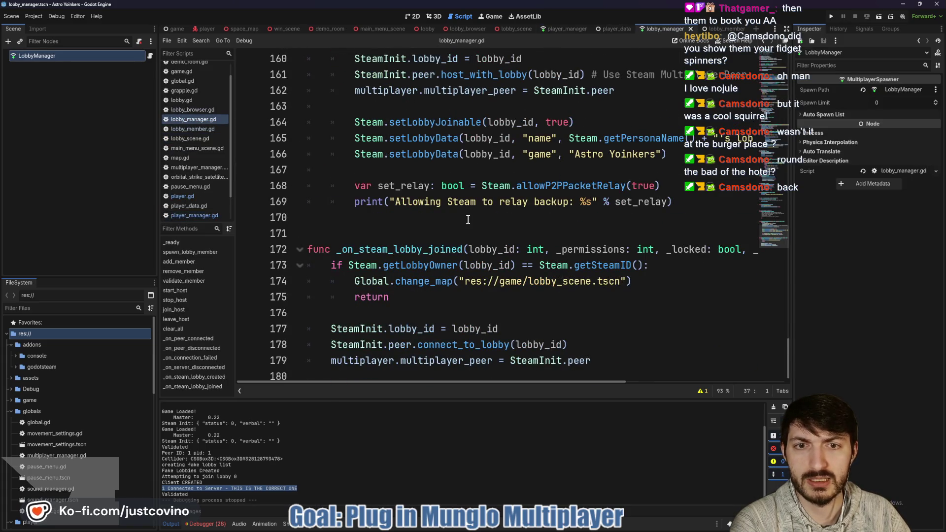
scroll(468, 217, up, 6)
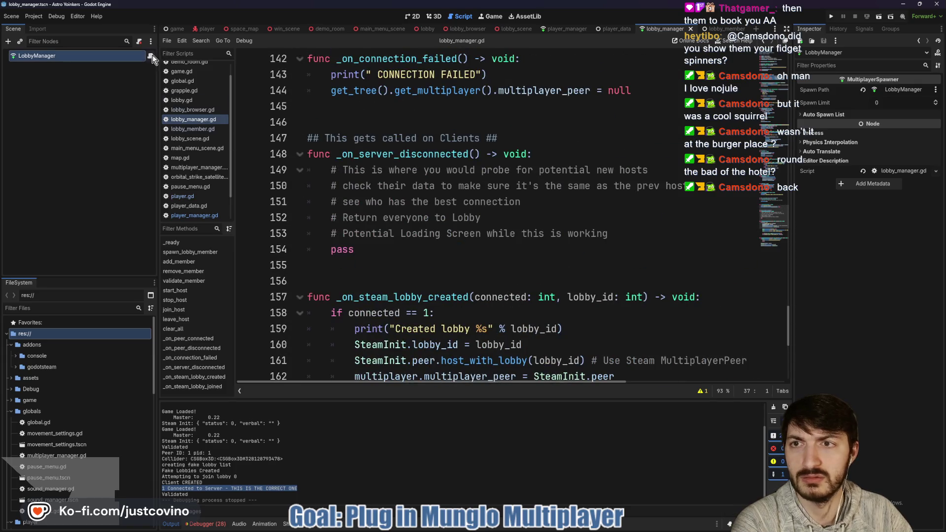
scroll(385, 263, up, 7)
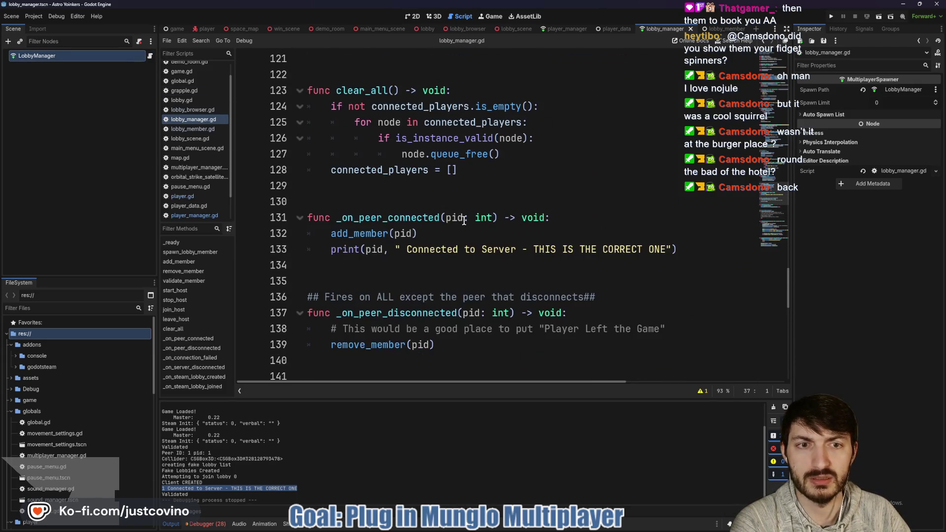
double_click(373, 249)
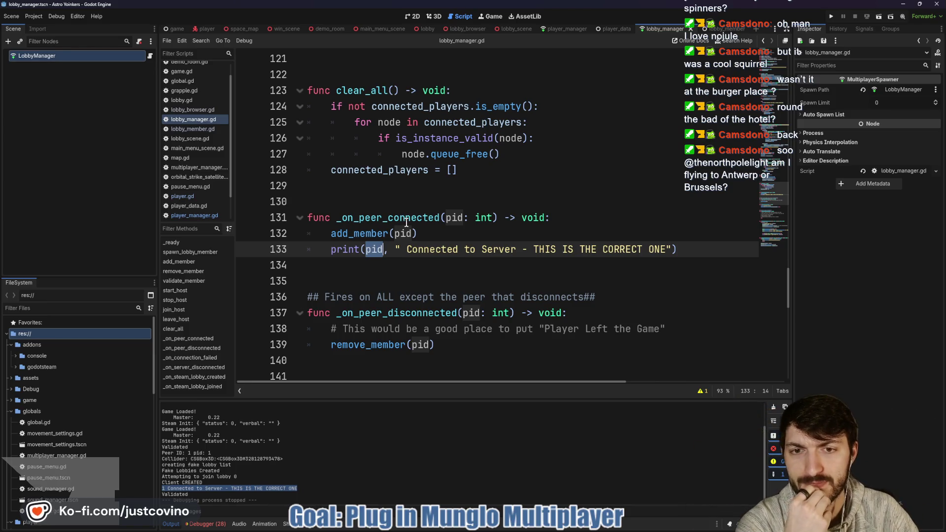
scroll(405, 222, up, 4)
scroll(404, 223, up, 4)
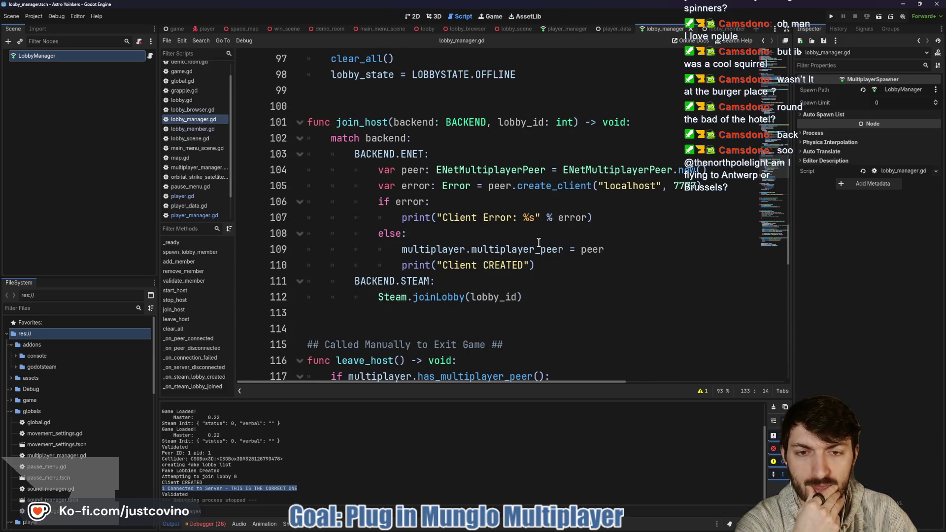
mouse_move(492, 257)
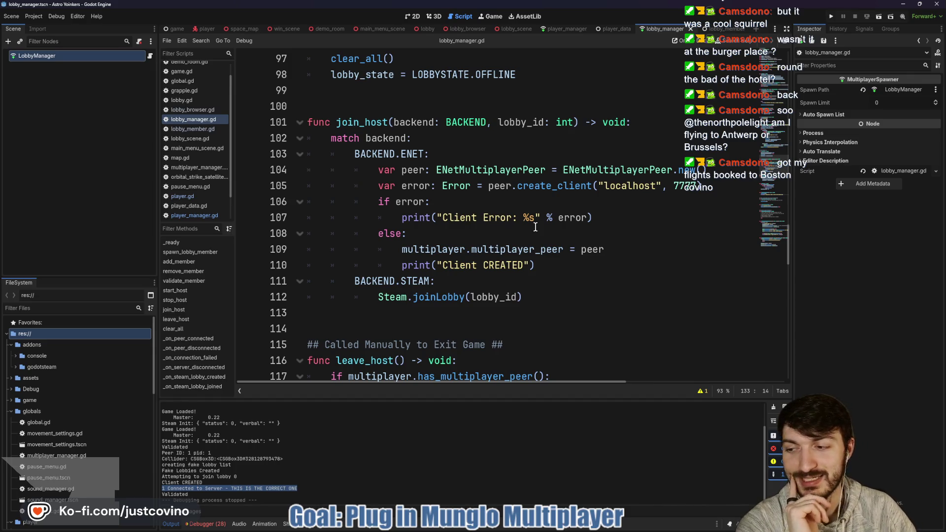
click(549, 259)
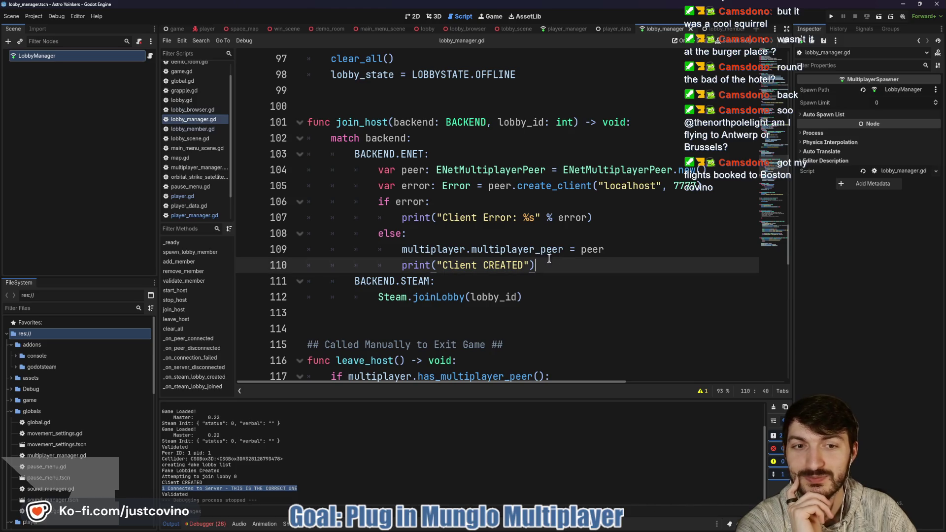
click(469, 236)
click(566, 266)
click(593, 217)
click(561, 266)
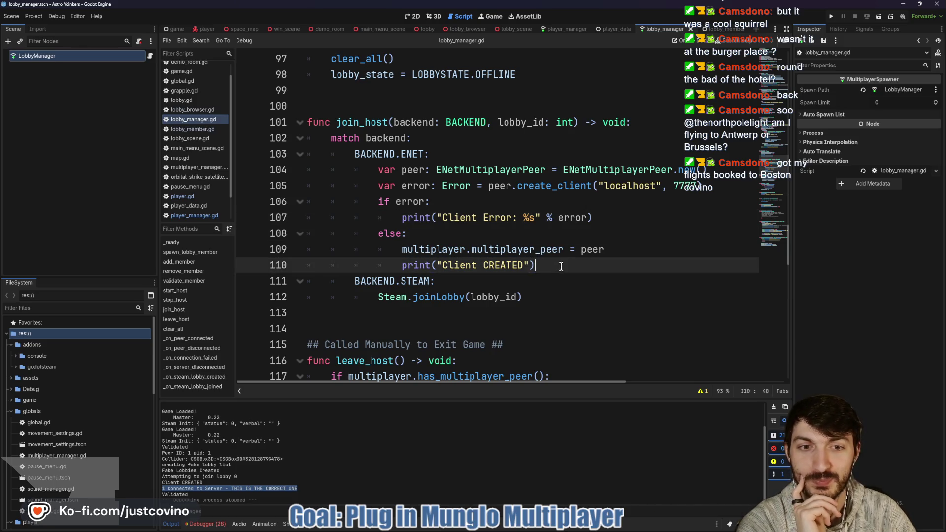
Step: Enlarge the Debugger's Errors list and jump to the grapple.gd:119 error, reading other error details
click(207, 524)
click(219, 430)
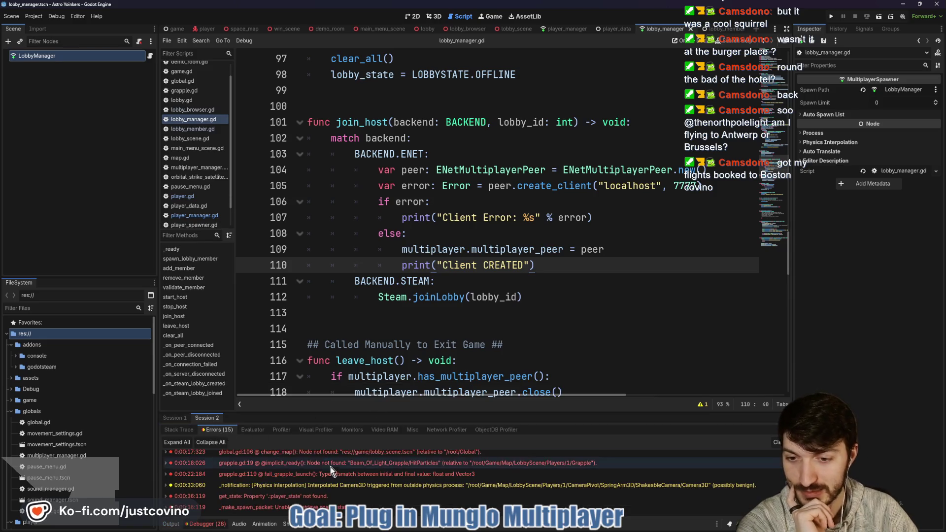
drag(495, 412, 444, 164)
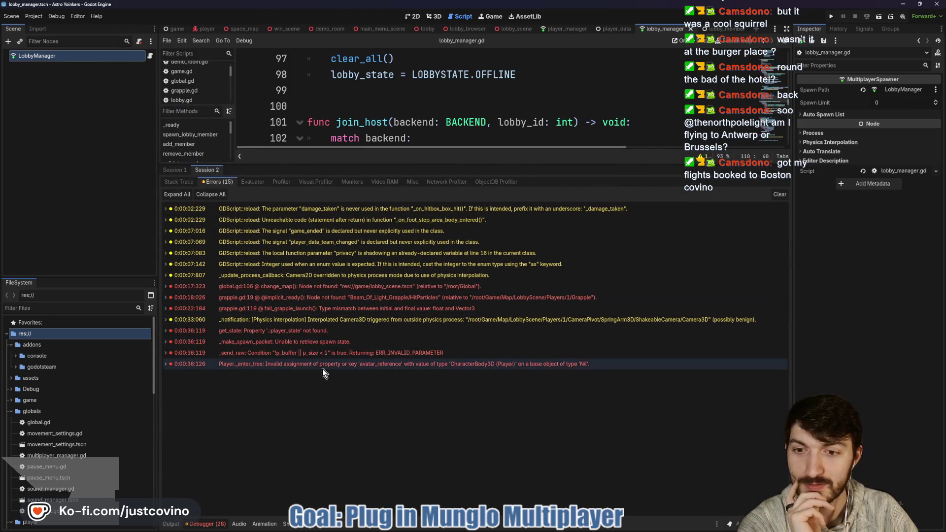
mouse_move(281, 346)
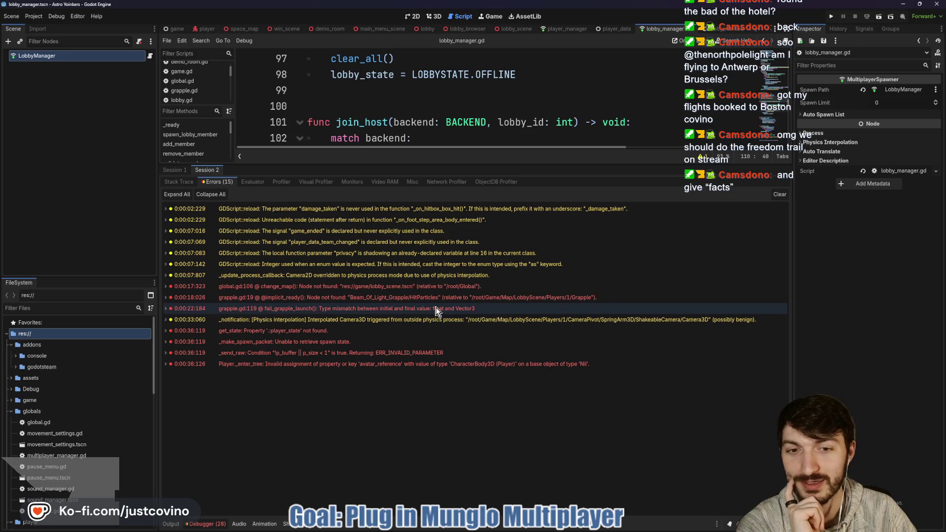
mouse_move(433, 309)
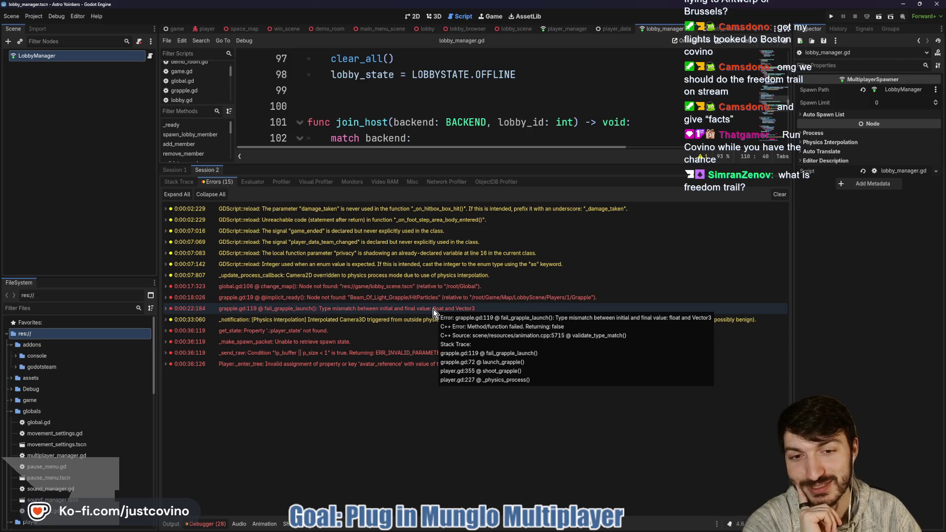
click(433, 309)
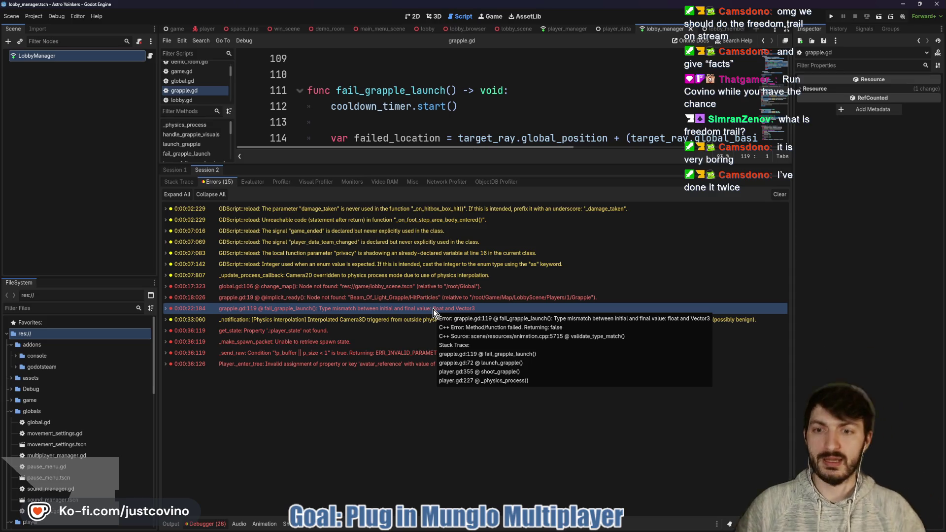
mouse_move(332, 349)
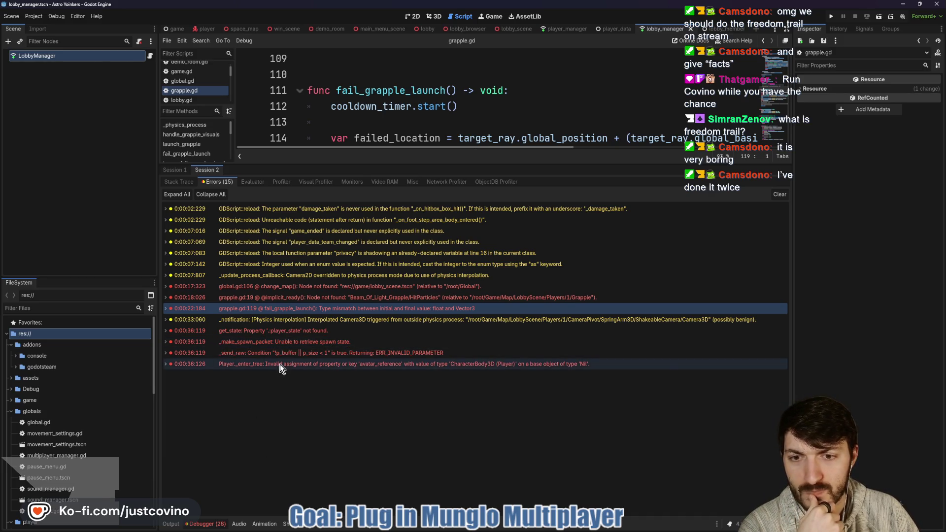
mouse_move(280, 366)
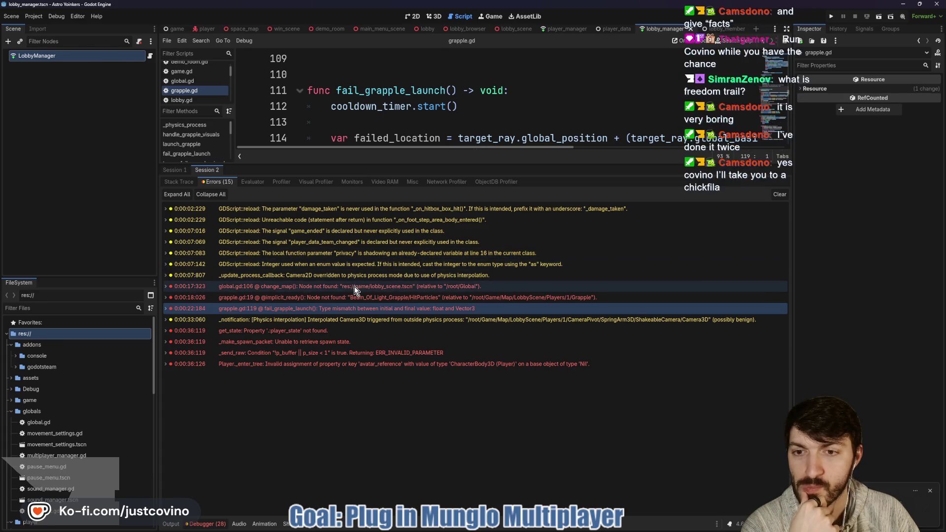
mouse_move(354, 287)
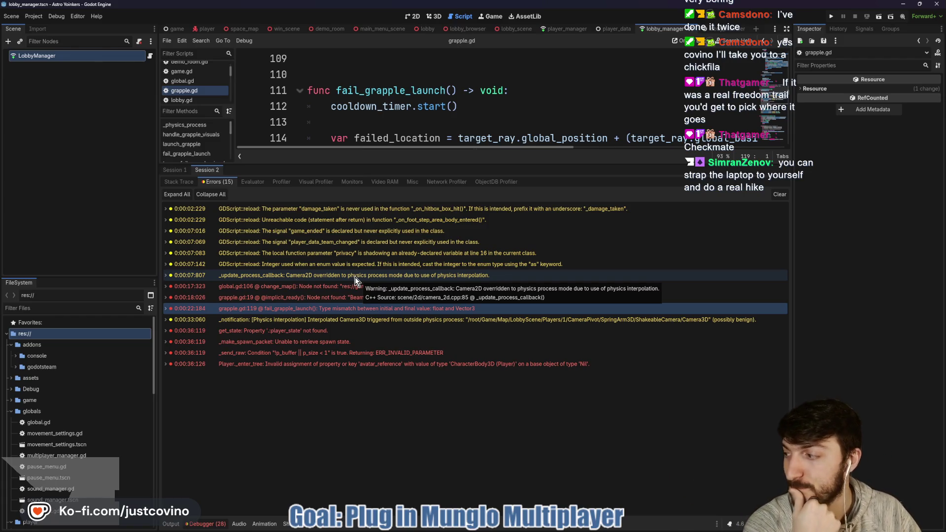
mouse_move(477, 292)
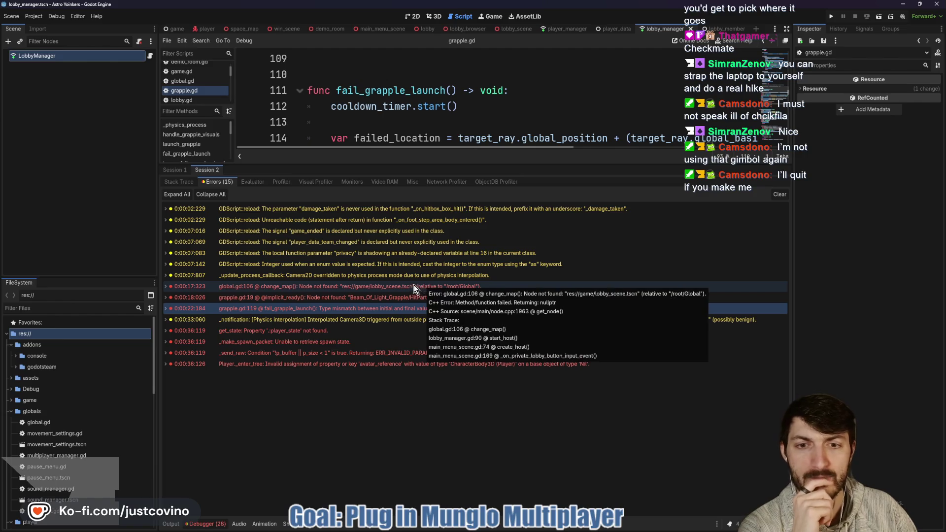
Step: Look over Session 1's error rows in the Debugger
click(175, 170)
click(217, 182)
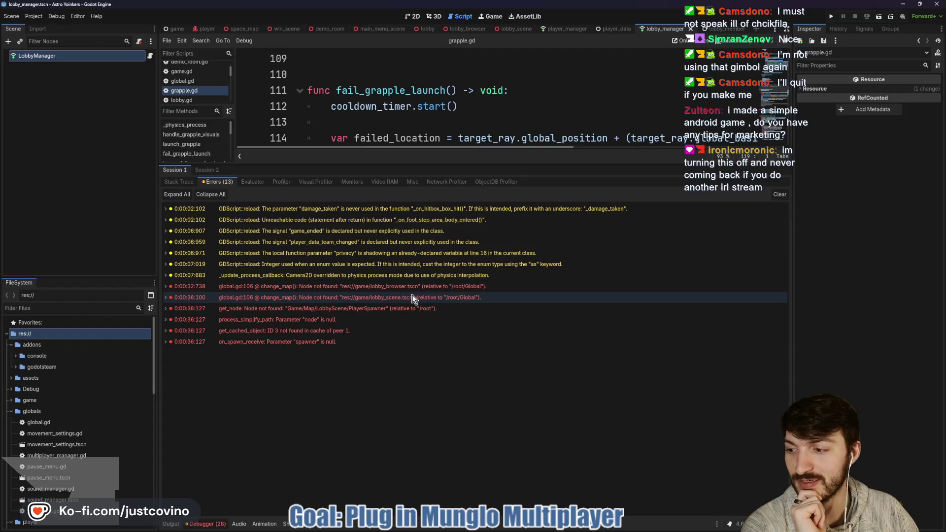
mouse_move(389, 296)
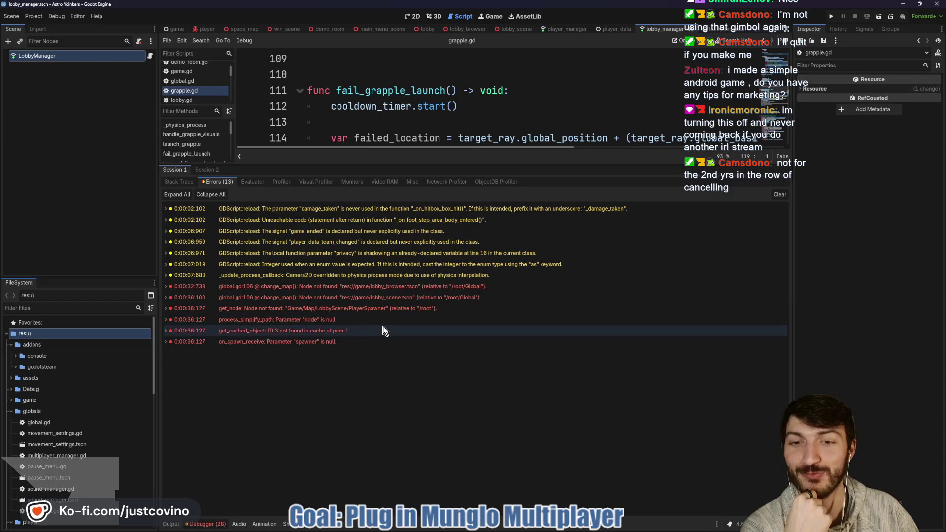
mouse_move(383, 326)
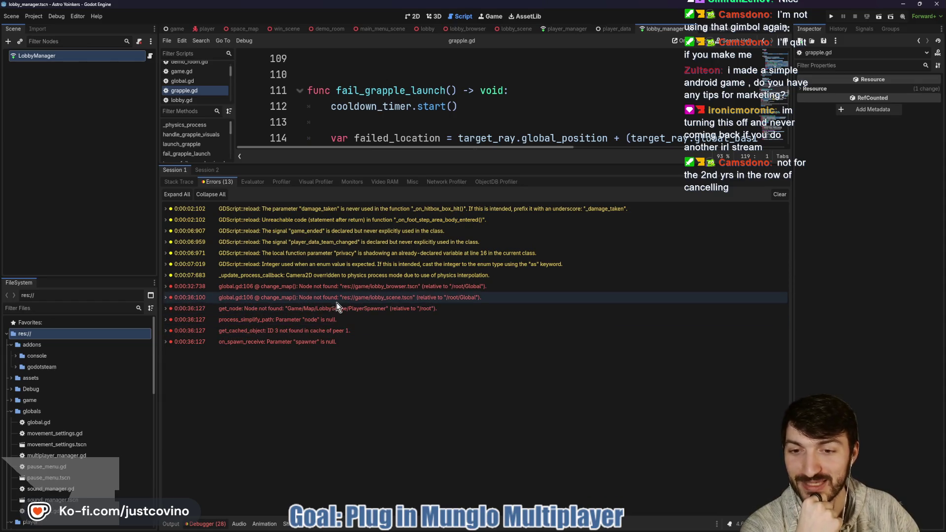
mouse_move(344, 305)
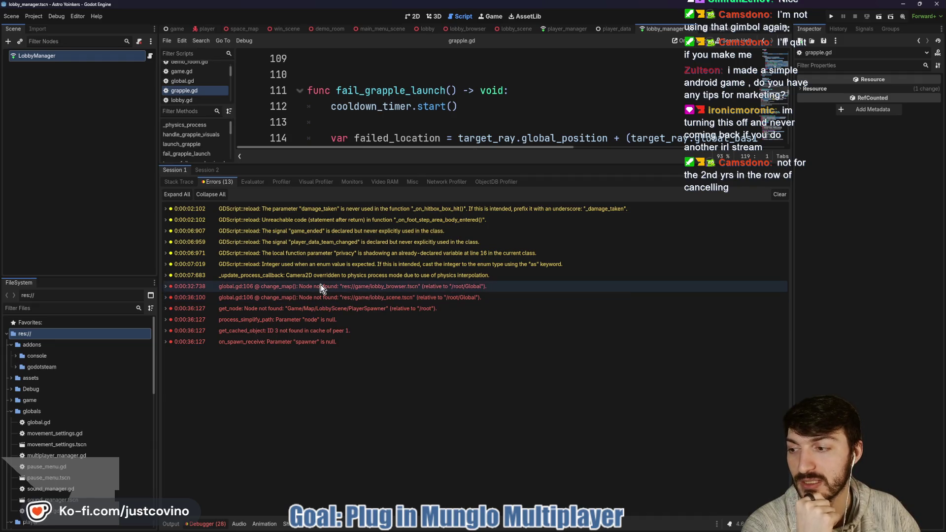
Step: Inspect Session 2's _send_raw invalid parameter error, then return to Session 1's list
click(210, 169)
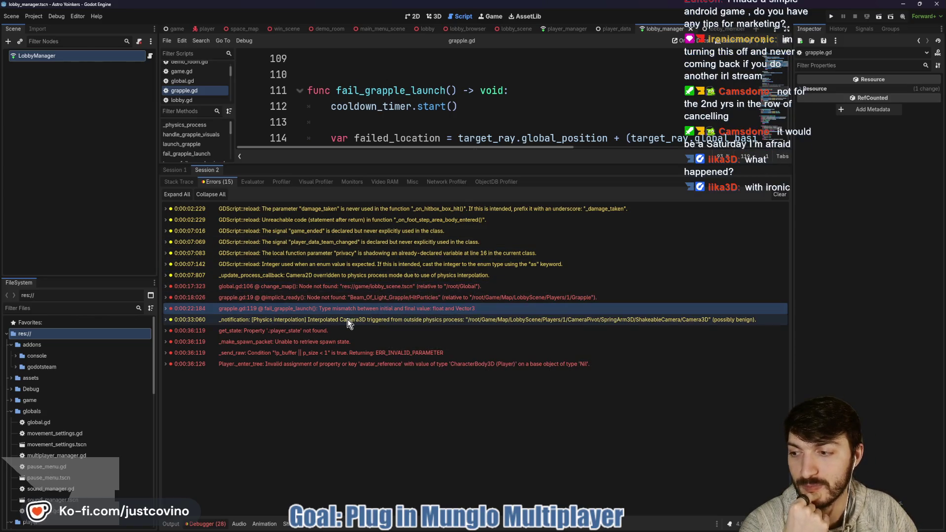
mouse_move(348, 323)
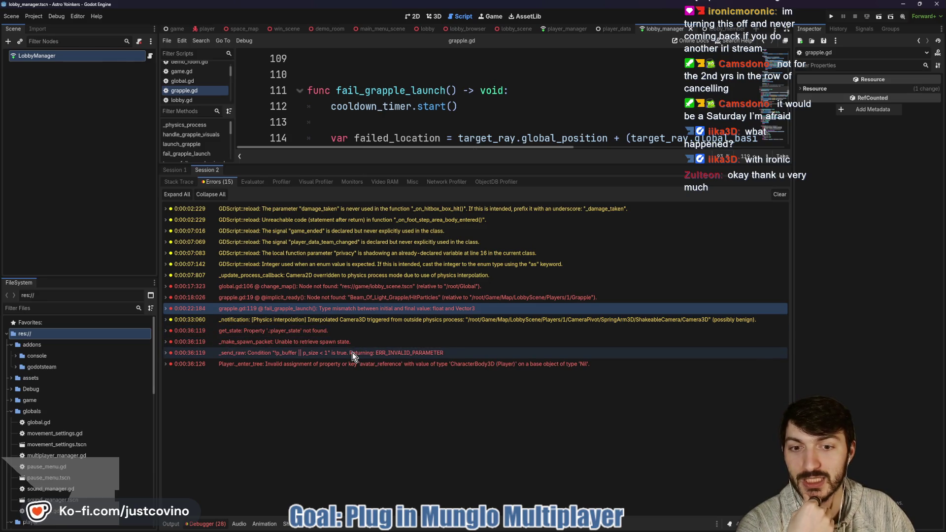
mouse_move(352, 353)
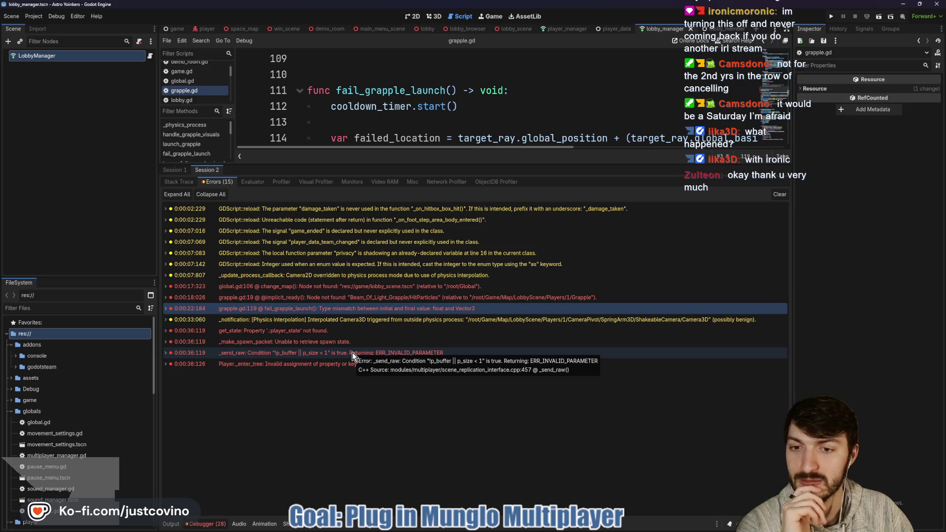
click(353, 352)
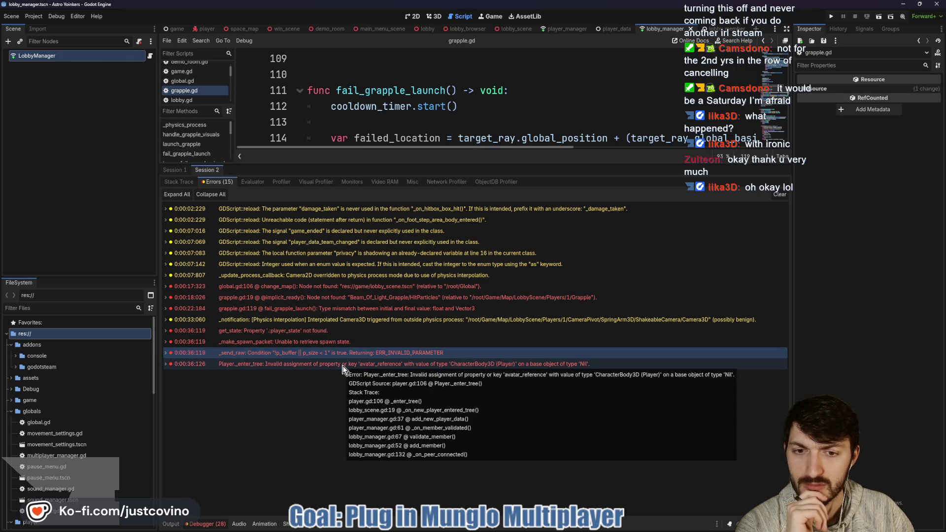
mouse_move(339, 353)
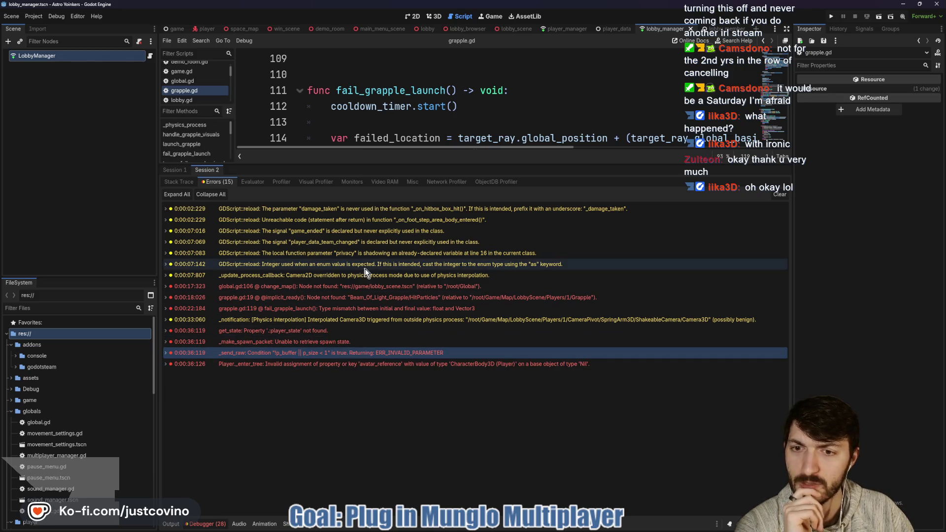
click(175, 170)
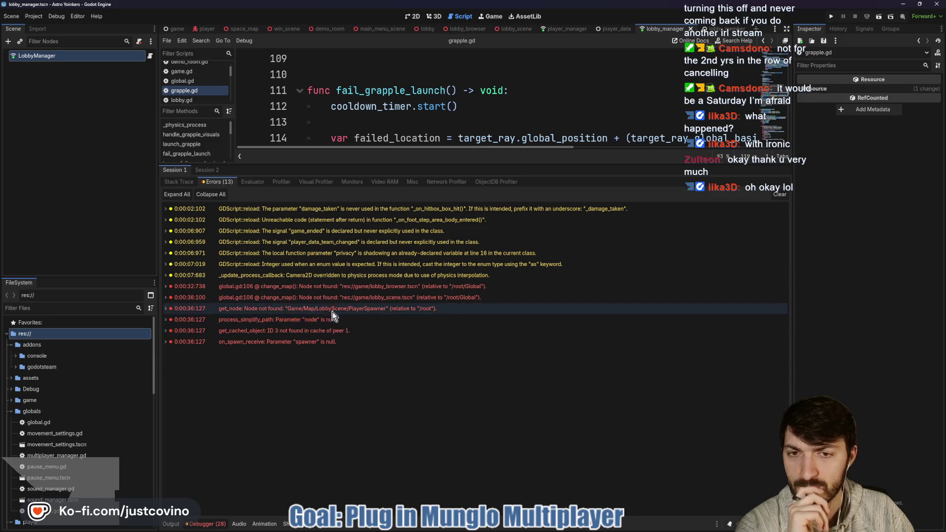
Step: Drag the editor/debugger split down to give the code editor more room
drag(527, 165, 530, 413)
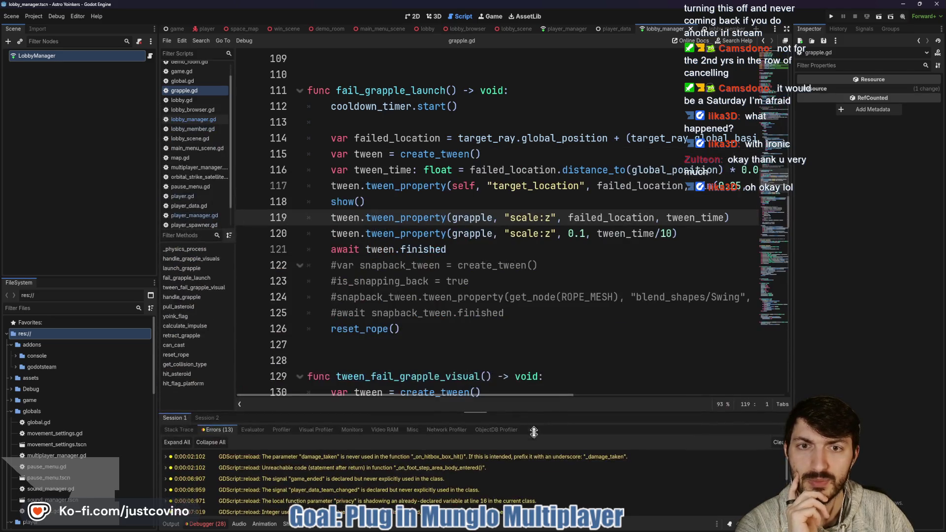
scroll(467, 274, up, 7)
scroll(467, 273, up, 2)
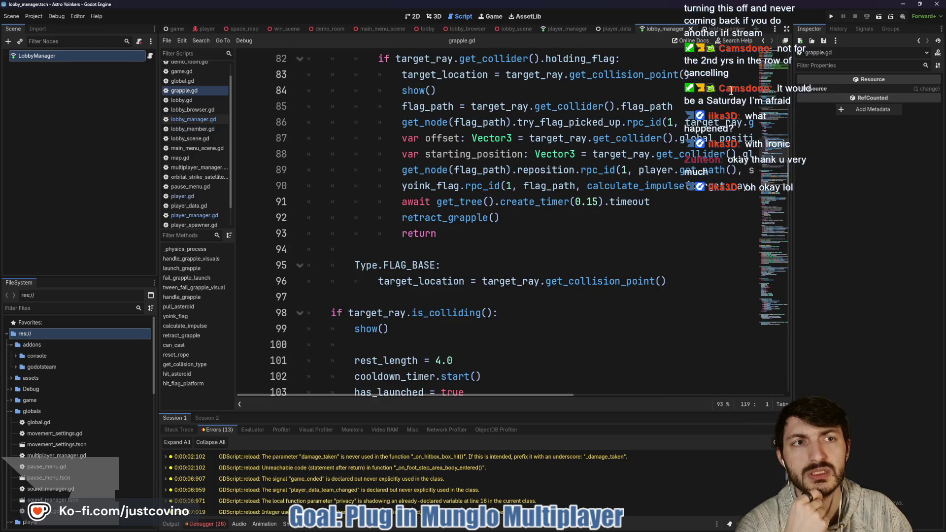
Step: Glance at lobby_member.gd, then scroll lobby_manager.gd through start_host, stop_host and join_host
click(714, 28)
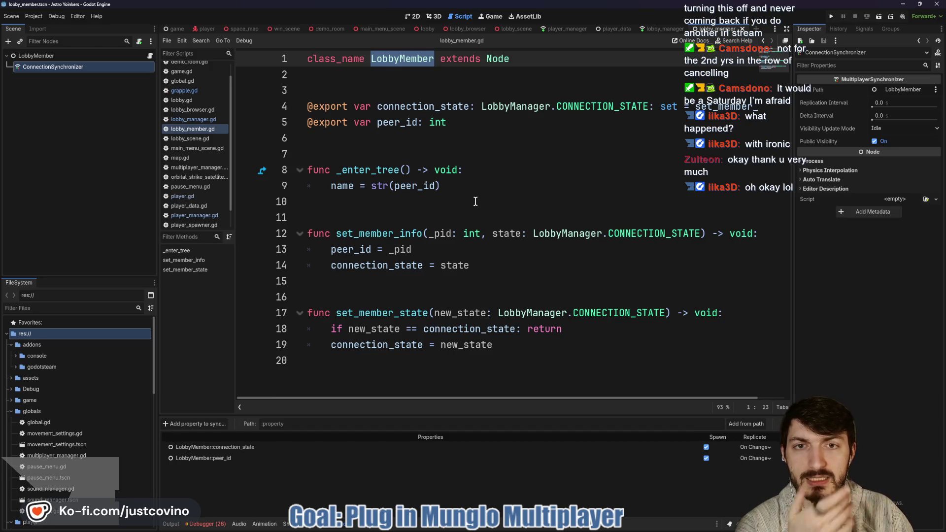
click(658, 29)
scroll(496, 171, up, 4)
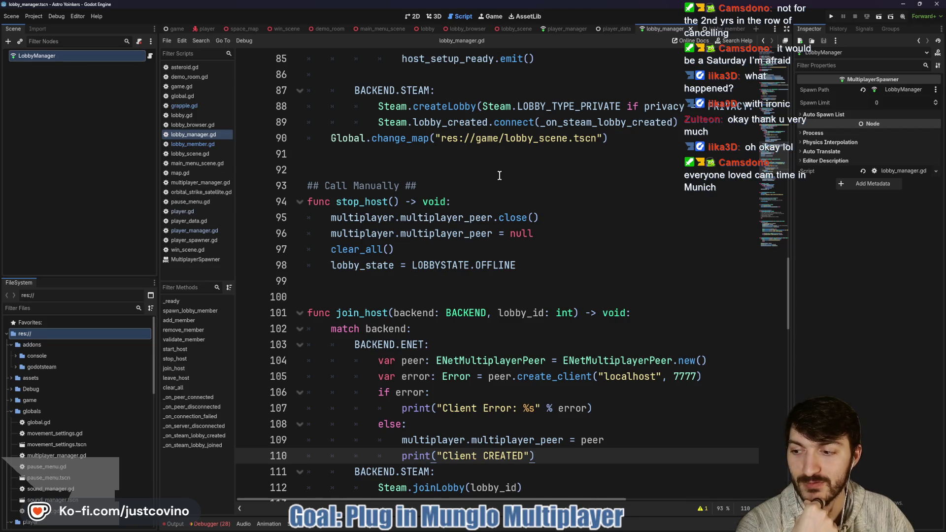
scroll(499, 175, up, 7)
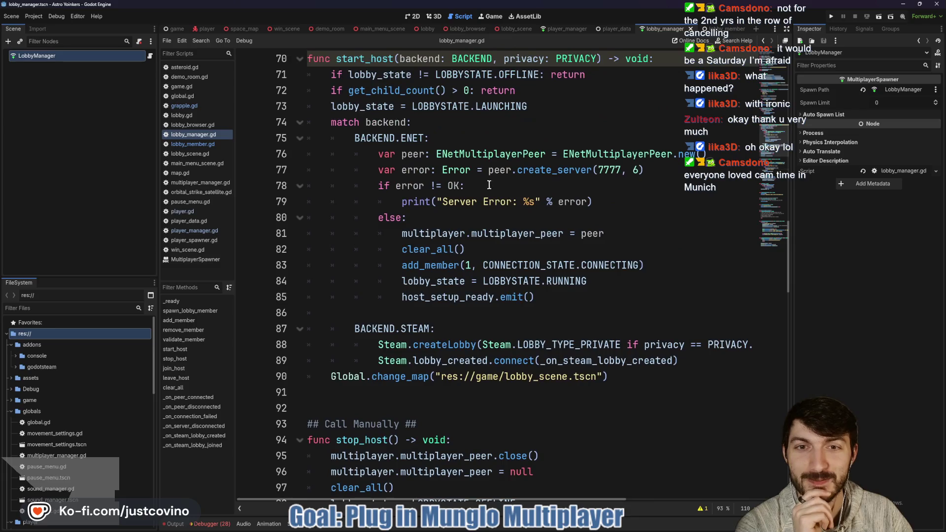
scroll(484, 196, up, 1)
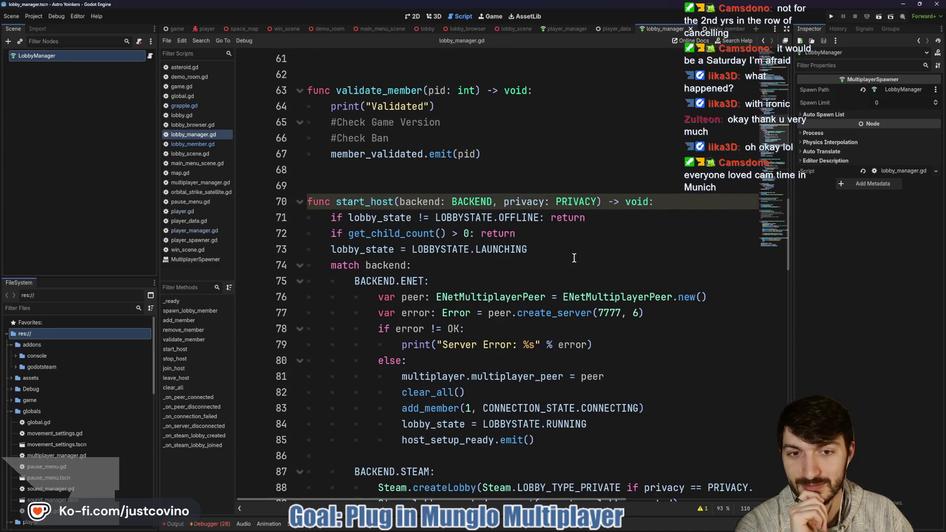
scroll(577, 262, up, 1)
scroll(556, 273, down, 3)
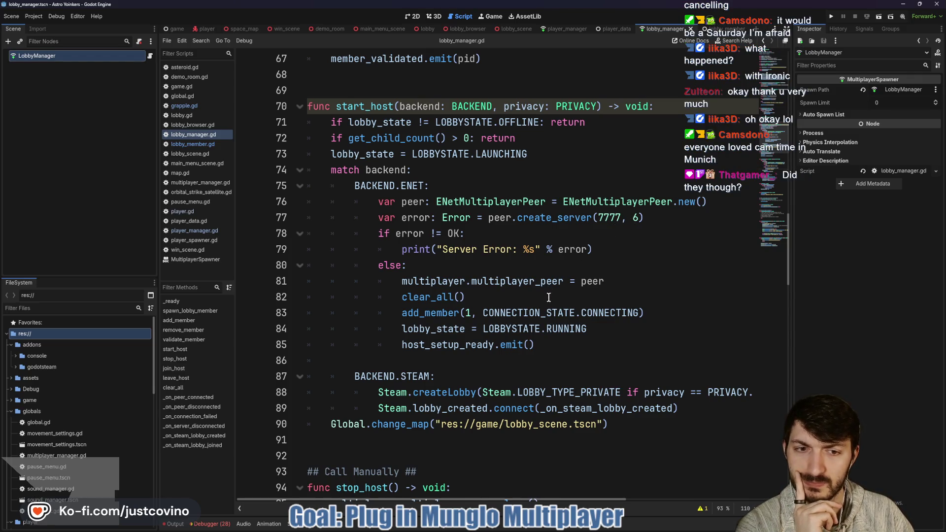
scroll(548, 297, down, 1)
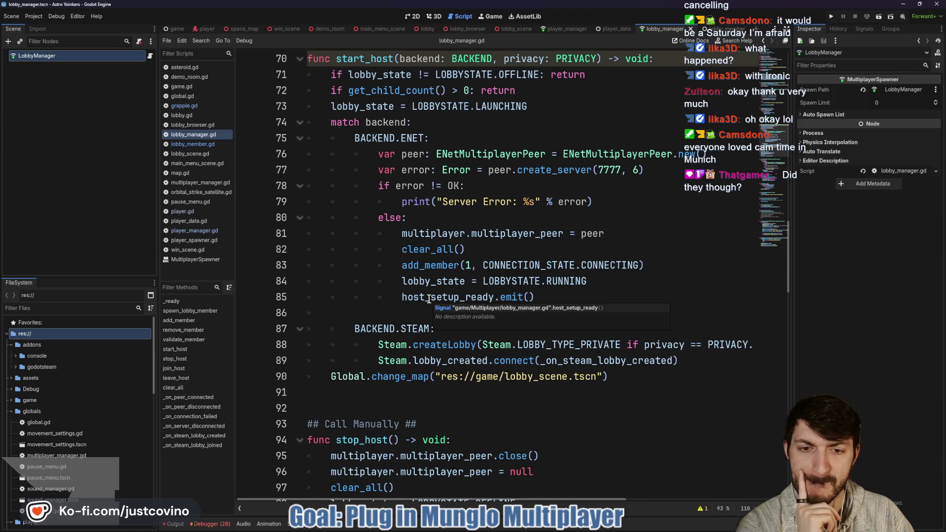
scroll(428, 299, down, 7)
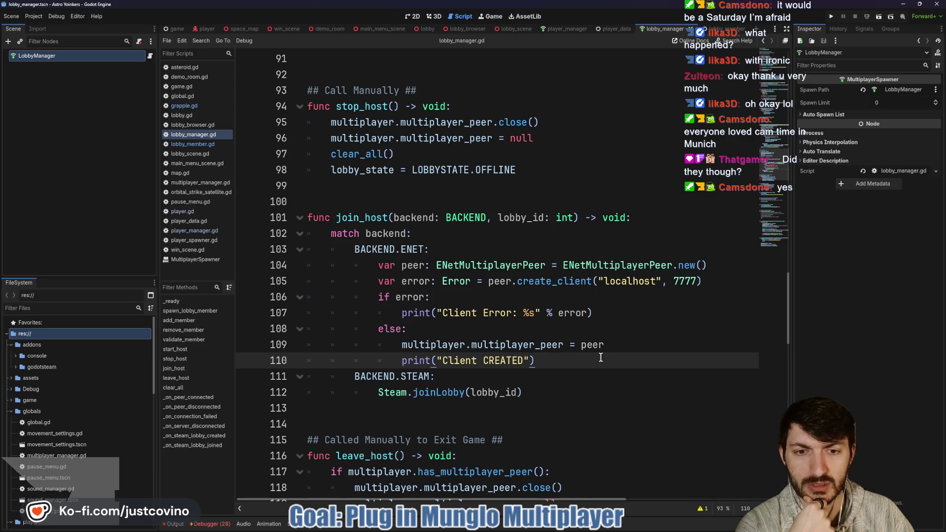
Step: Show the Output log and scroll lobby_manager.gd to select the _on_peer_connected function name
click(174, 523)
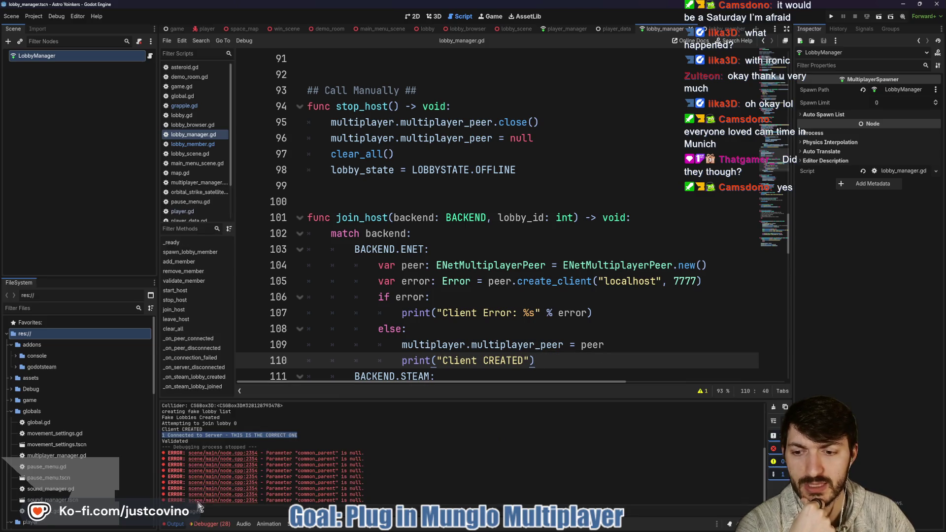
click(206, 434)
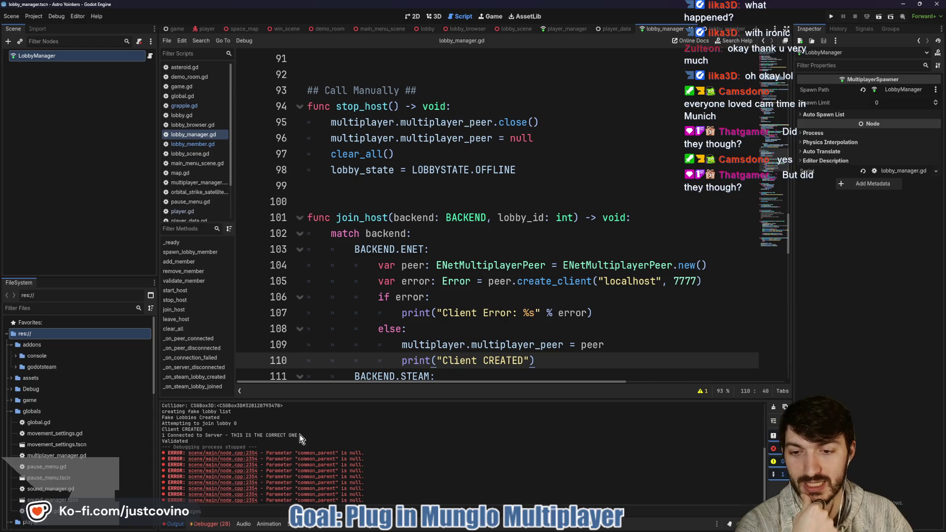
scroll(296, 433, up, 2)
scroll(282, 433, down, 1)
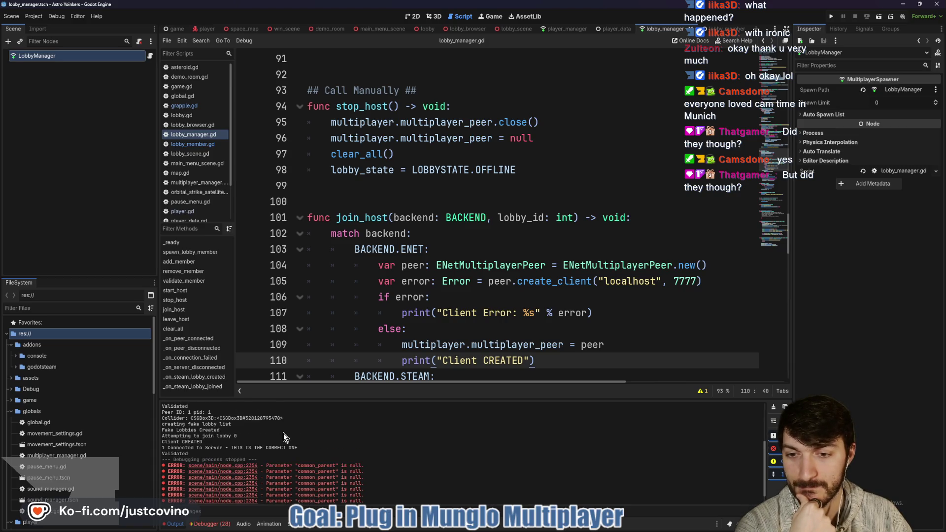
scroll(474, 308, down, 9)
scroll(474, 308, down, 3)
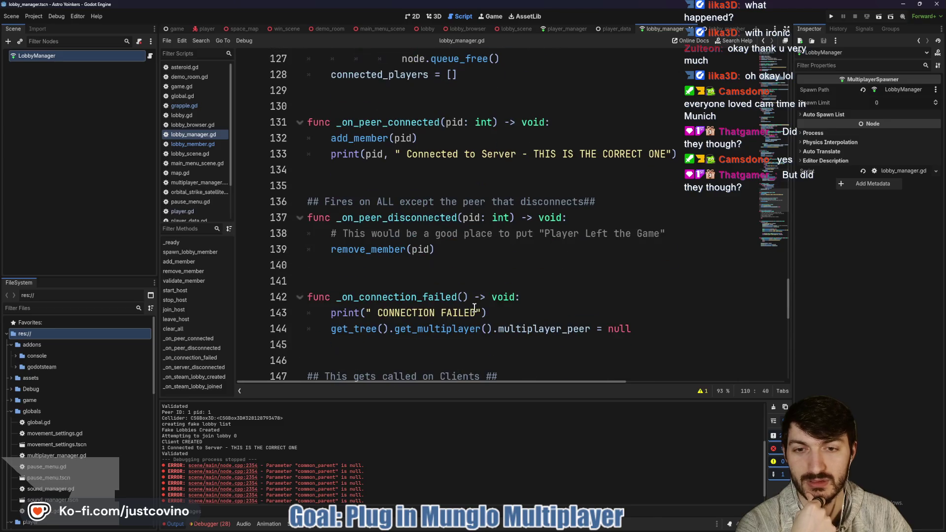
scroll(439, 188, up, 1)
scroll(439, 188, up, 1)
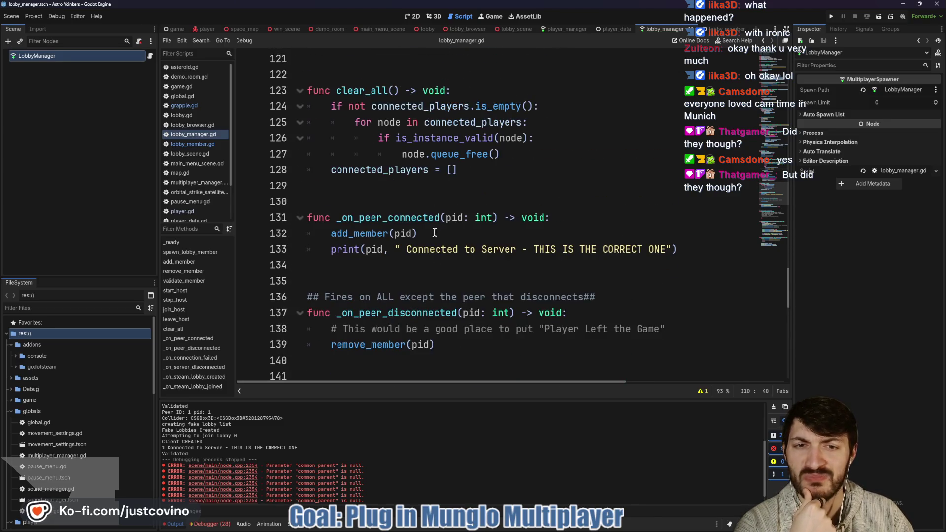
double_click(425, 218)
Step: Focus join_host's error check, clear the old output, and lower the bottom panel slightly
scroll(500, 262, up, 10)
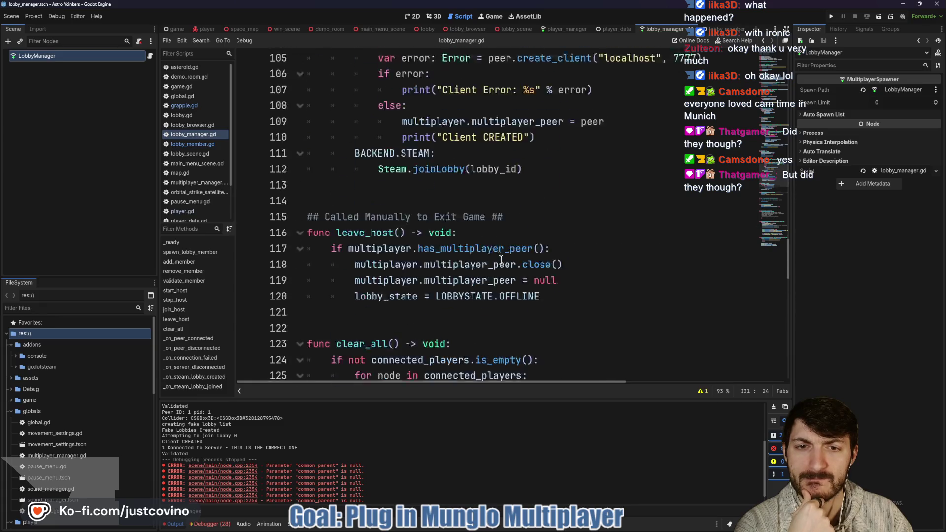
scroll(501, 261, down, 1)
scroll(501, 261, down, 1)
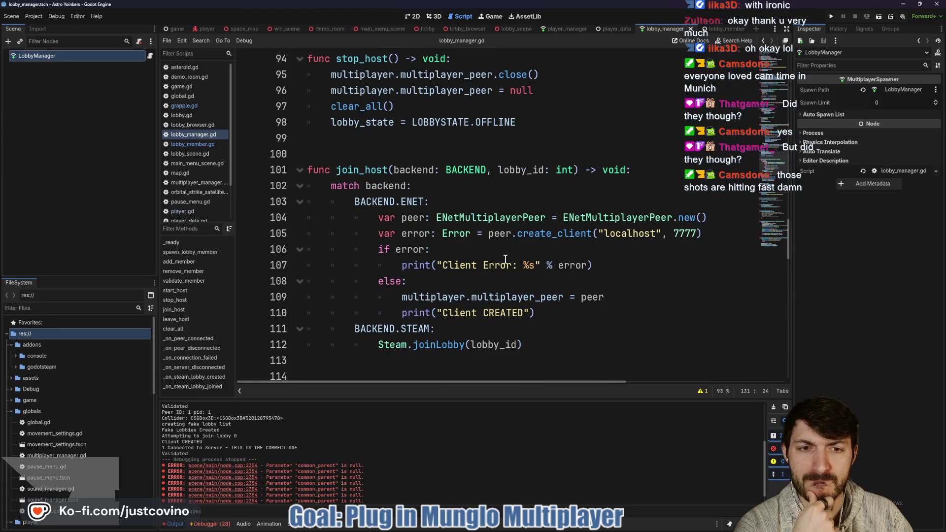
mouse_move(509, 235)
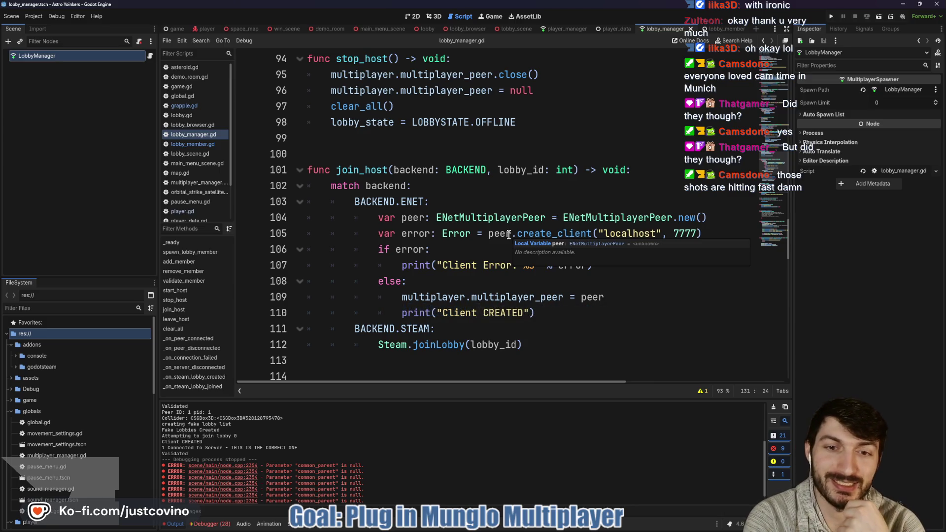
click(465, 250)
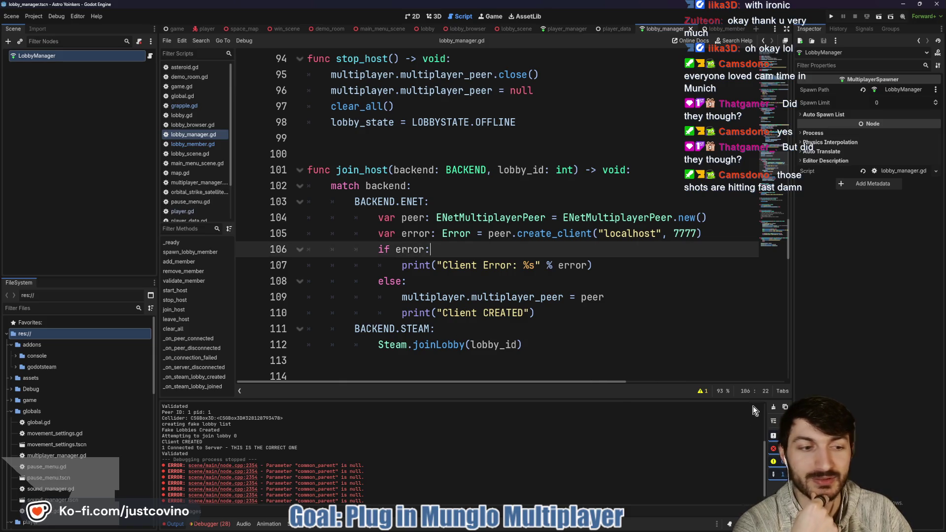
click(773, 407)
drag(321, 406, 321, 442)
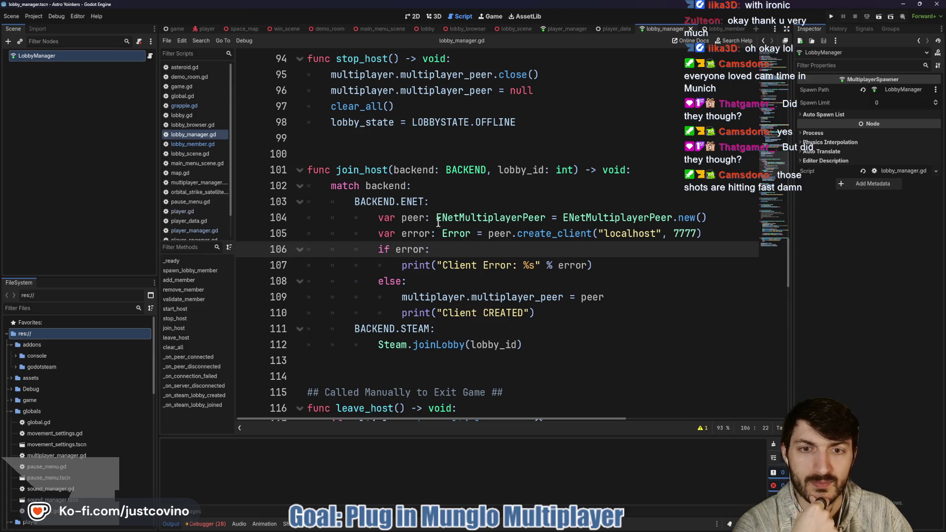
click(433, 201)
triple_click(433, 202)
click(434, 201)
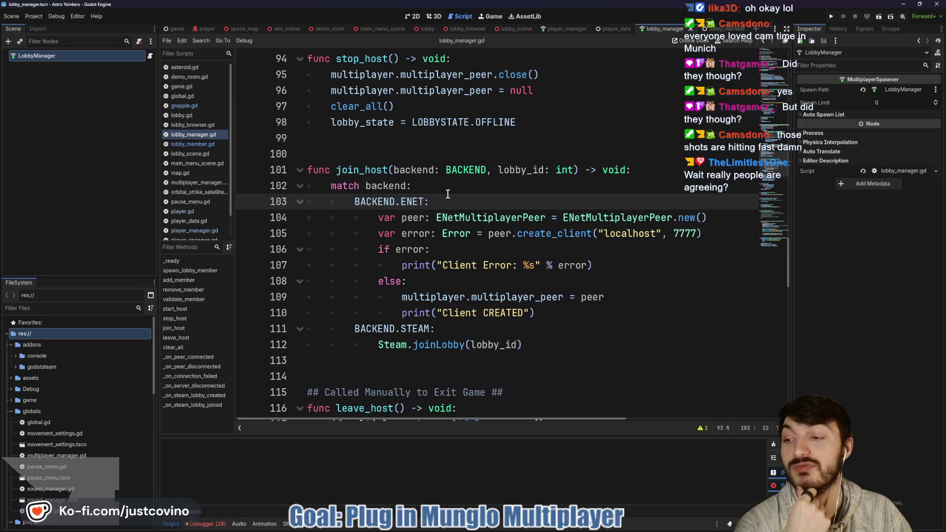
click(444, 187)
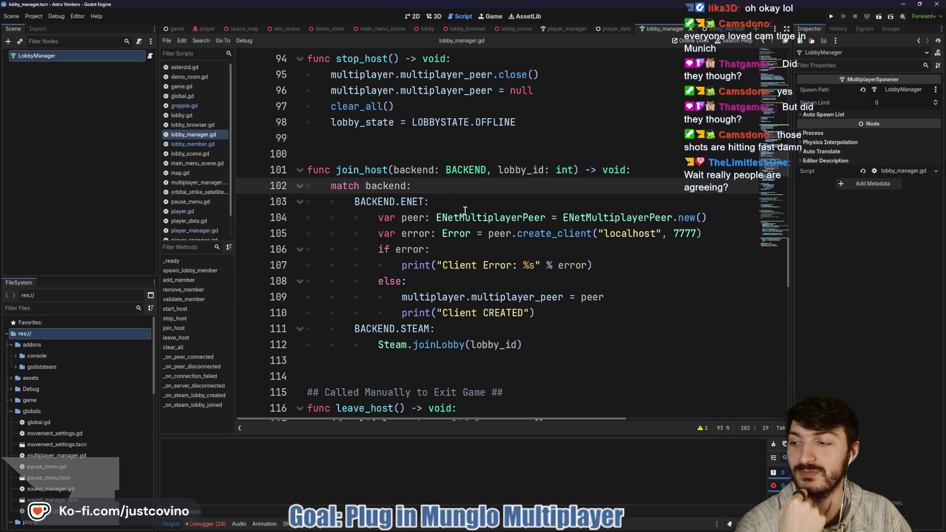
mouse_move(463, 210)
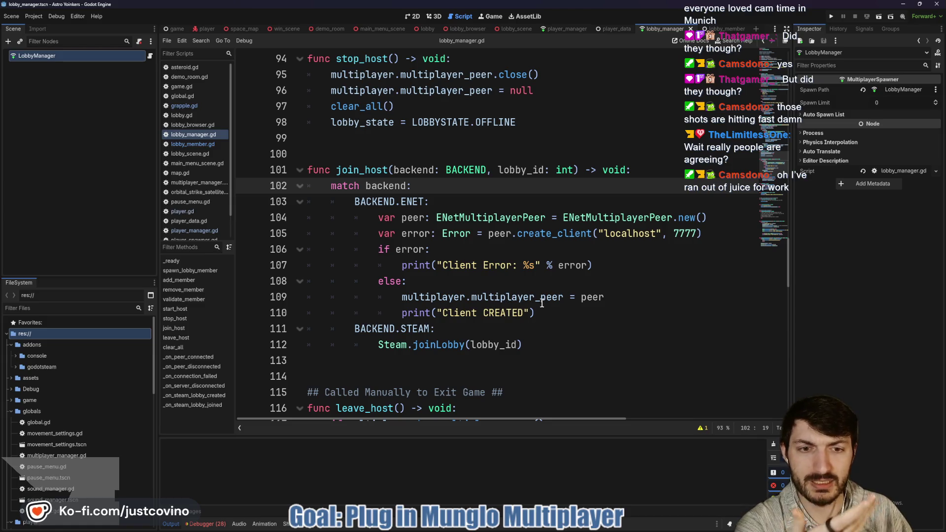
scroll(537, 292, up, 7)
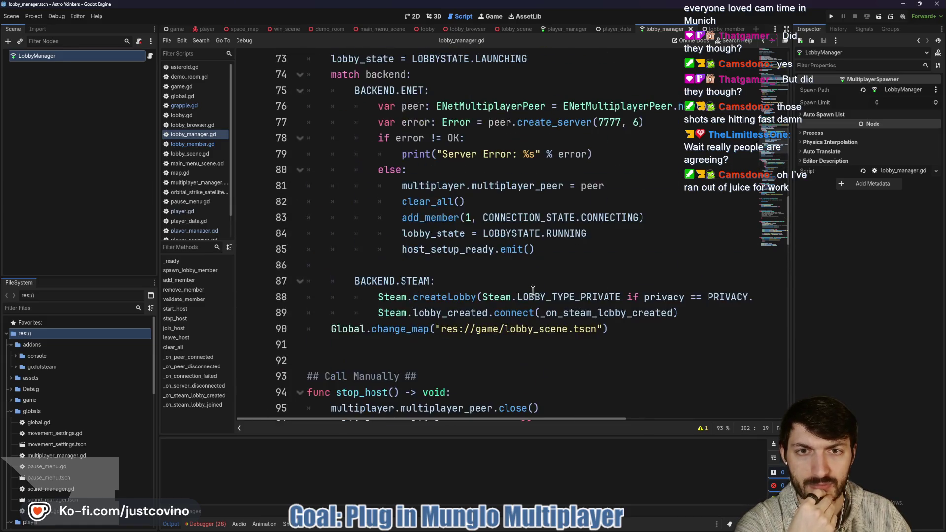
scroll(494, 245, up, 2)
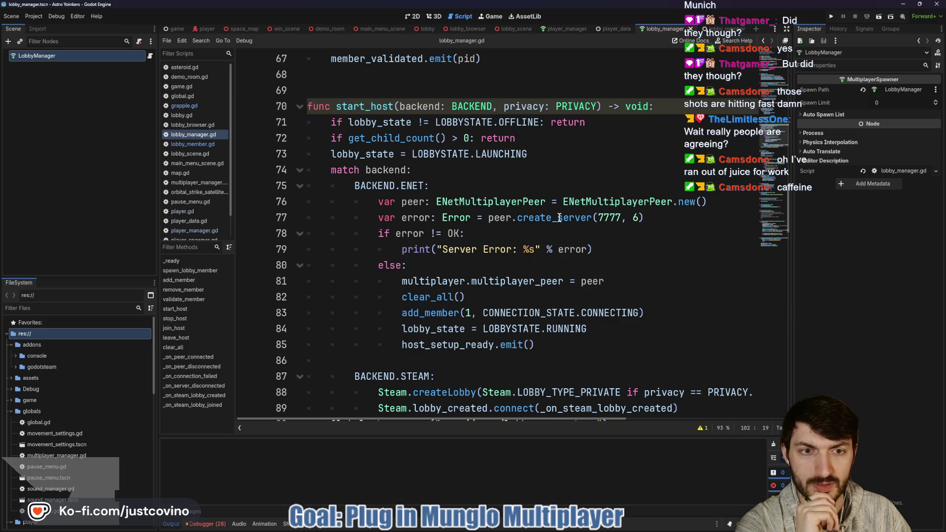
Step: Read the create_server docs and select the multiplayer_peer assignment on line 81
mouse_move(560, 217)
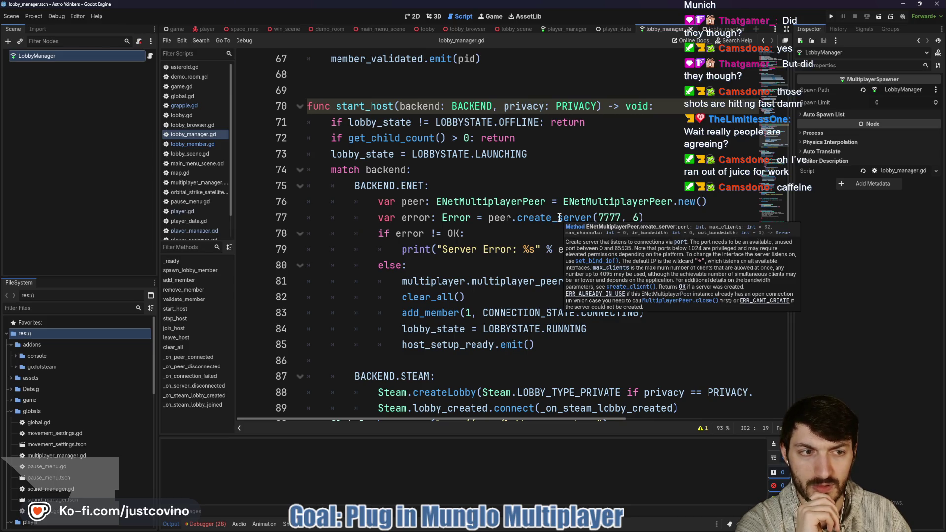
click(644, 217)
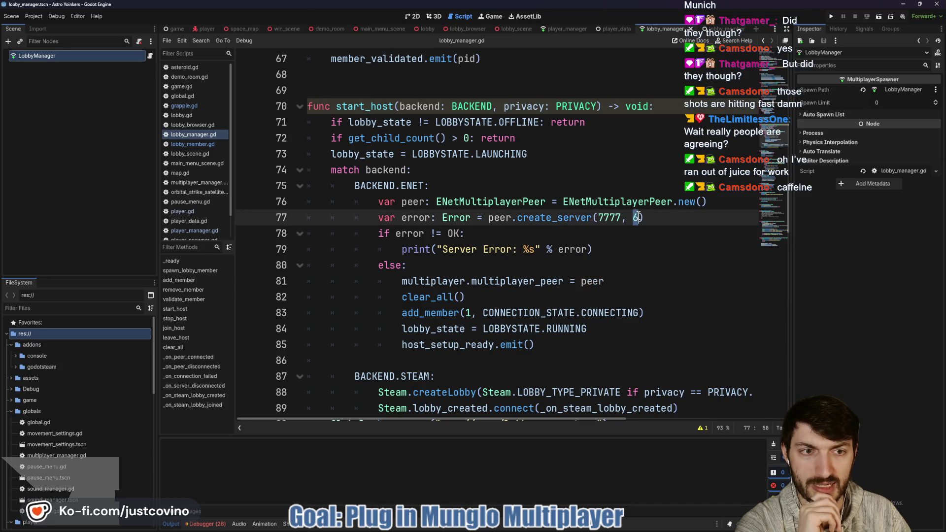
scroll(665, 224, down, 7)
scroll(676, 231, up, 5)
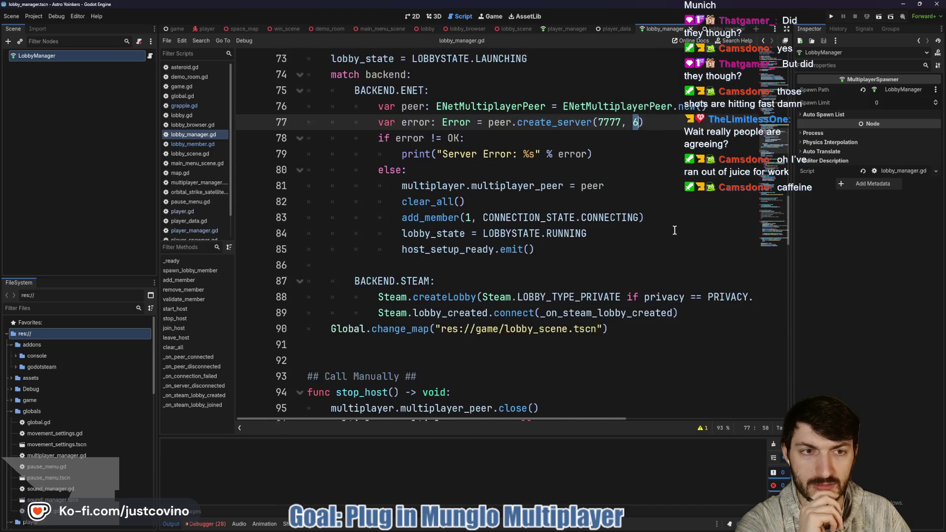
scroll(577, 153, down, 5)
scroll(575, 167, up, 5)
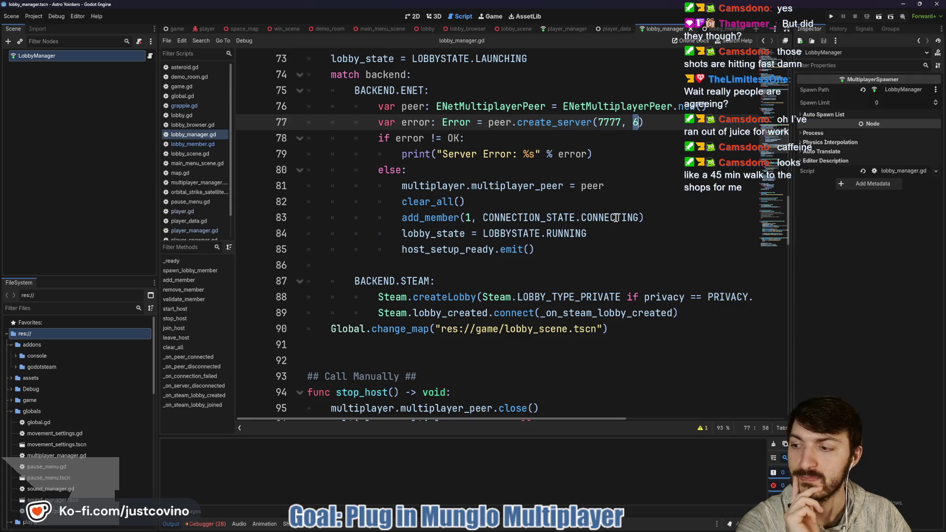
mouse_move(611, 217)
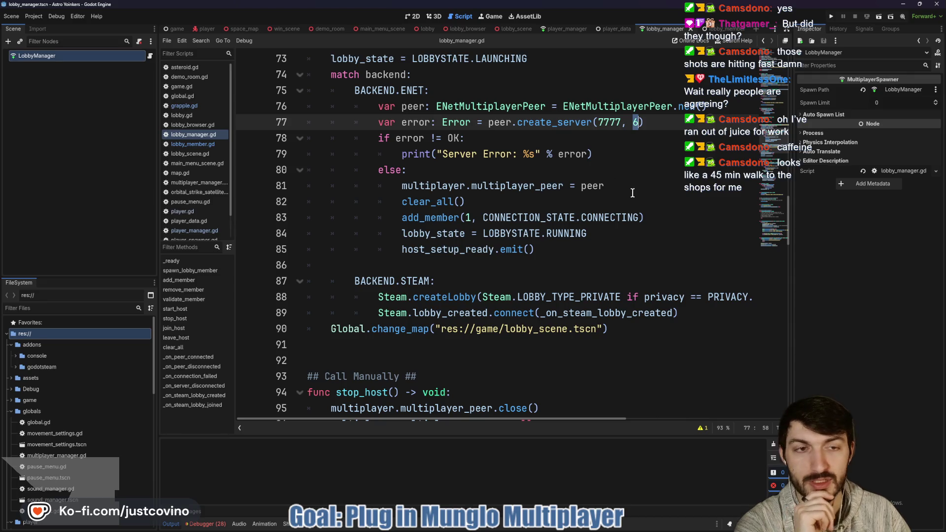
click(620, 106)
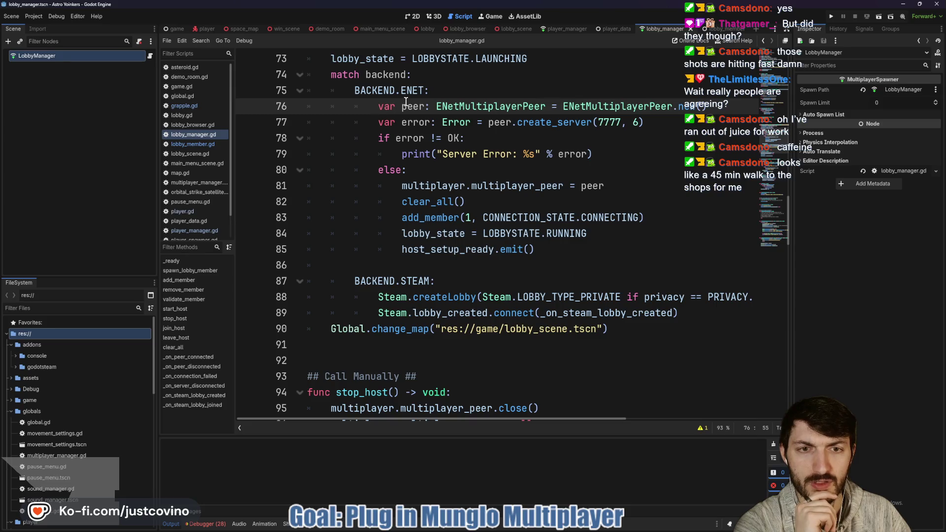
double_click(522, 187)
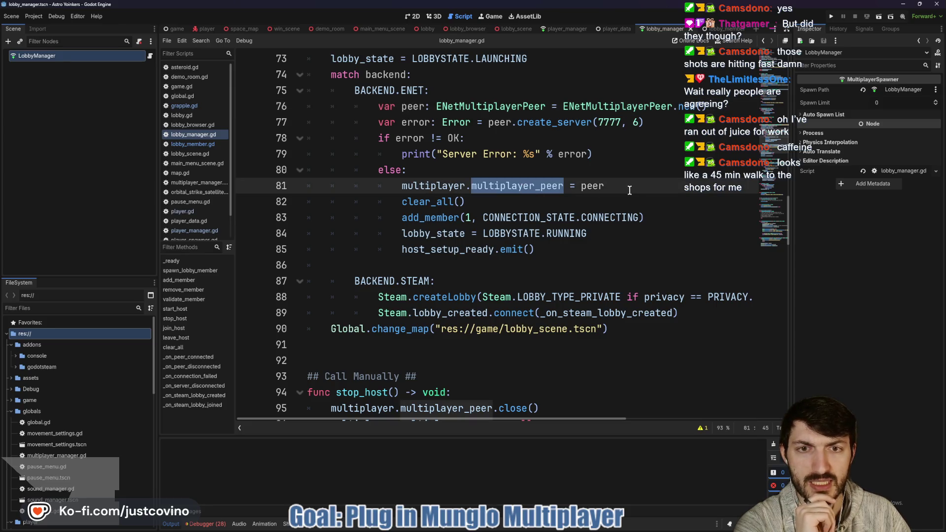
triple_click(616, 190)
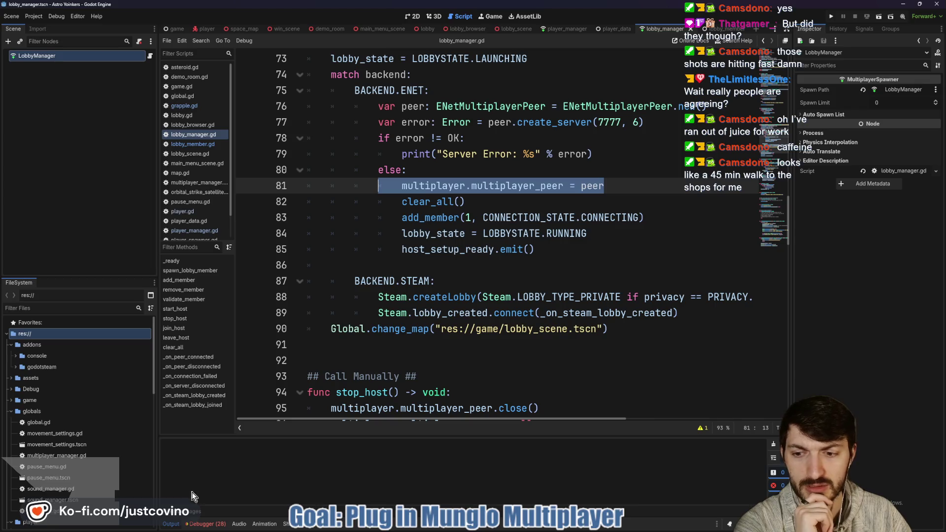
Step: Collapse the Output panel and scroll down to join_host
click(169, 524)
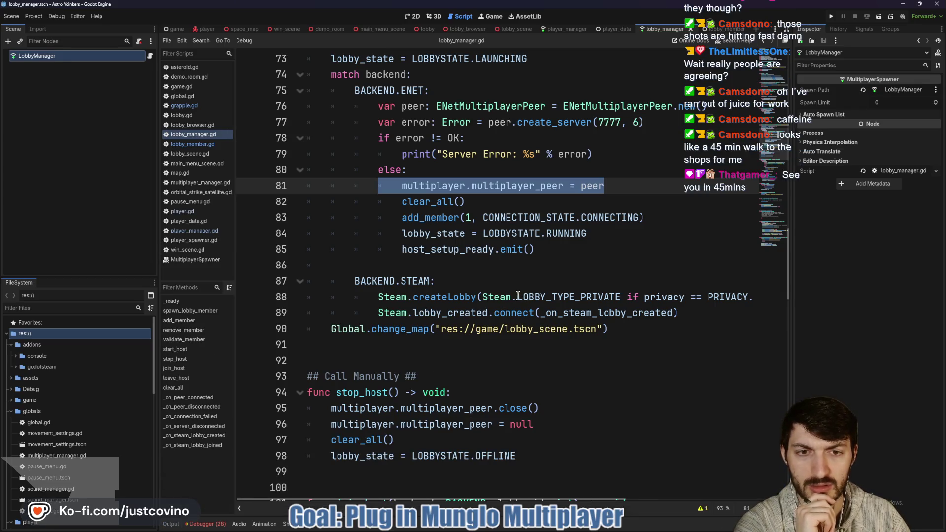
scroll(533, 266, down, 1)
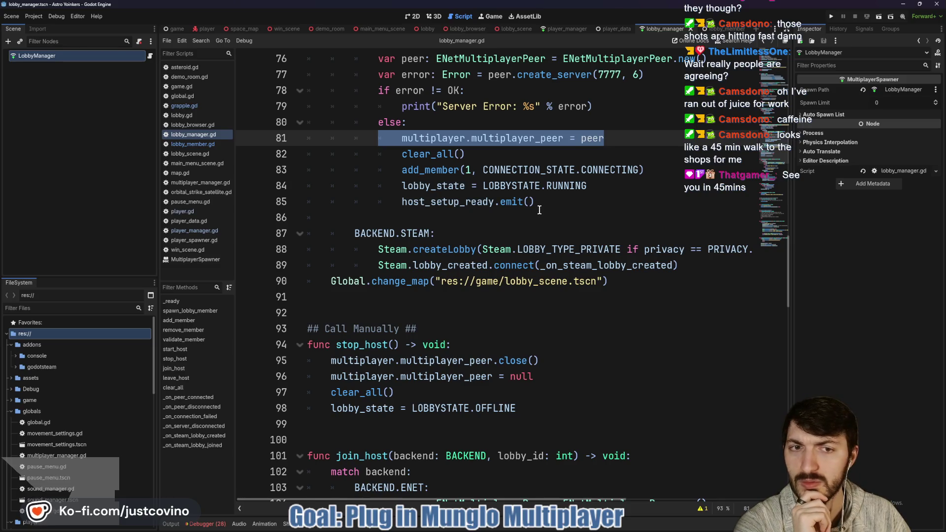
scroll(540, 210, down, 6)
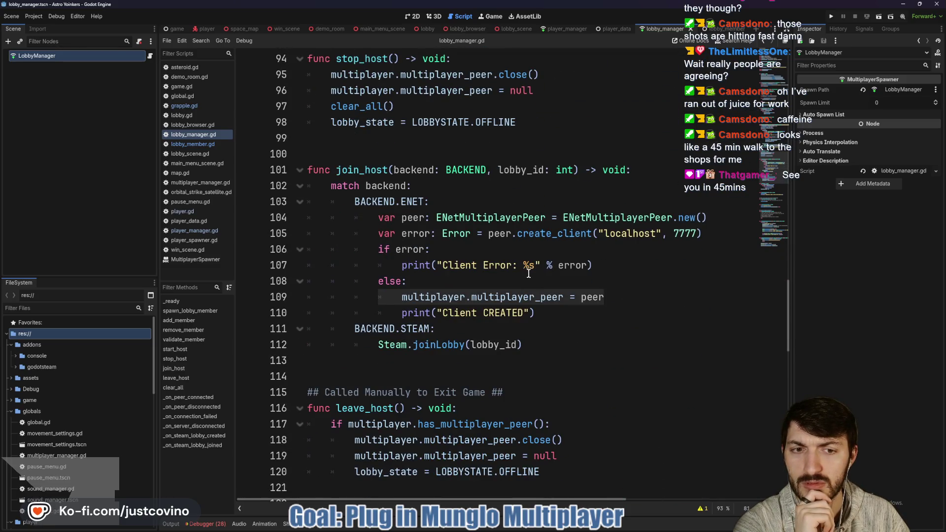
Step: Run two Astro Yoinkers instances side by side and host a lobby in one
click(828, 18)
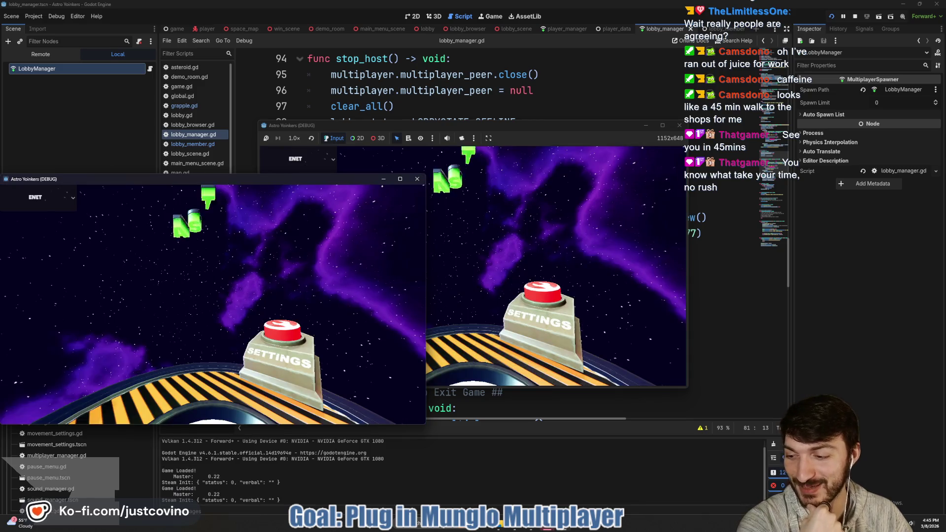
mouse_move(302, 179)
mouse_down()
mouse_move(398, 186)
mouse_move(700, 160)
mouse_up()
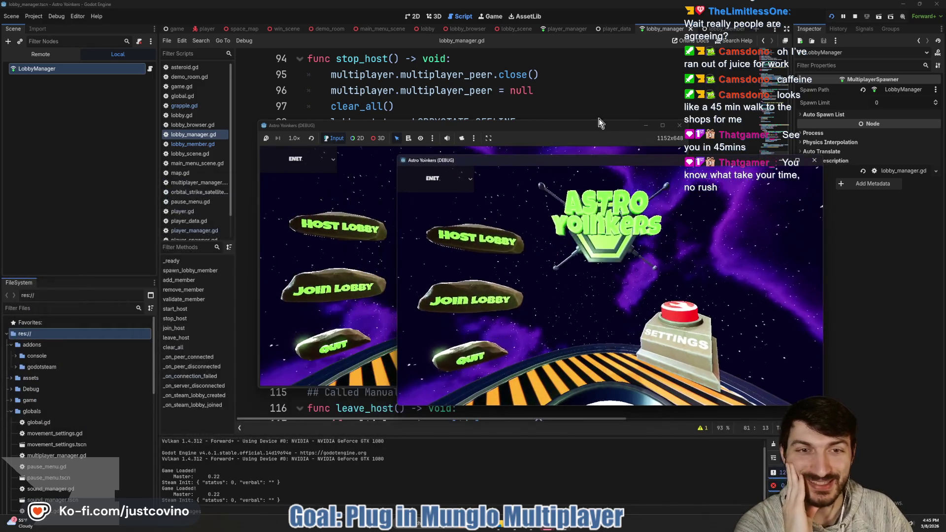
drag(569, 123, 313, 127)
click(225, 217)
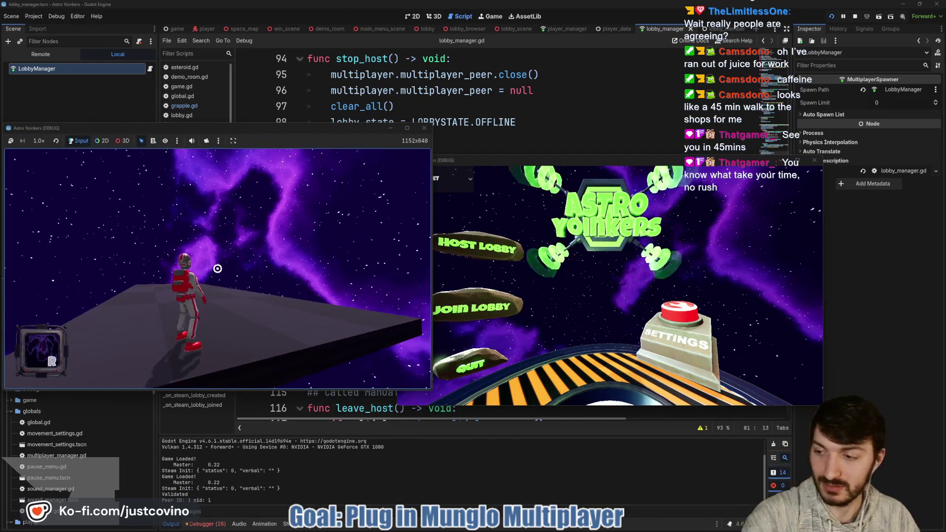
Step: Expand the Remote tree through Game, LobbyScene and Players, then bring the Astro Yoinkers (DEBUG) window forward
click(37, 54)
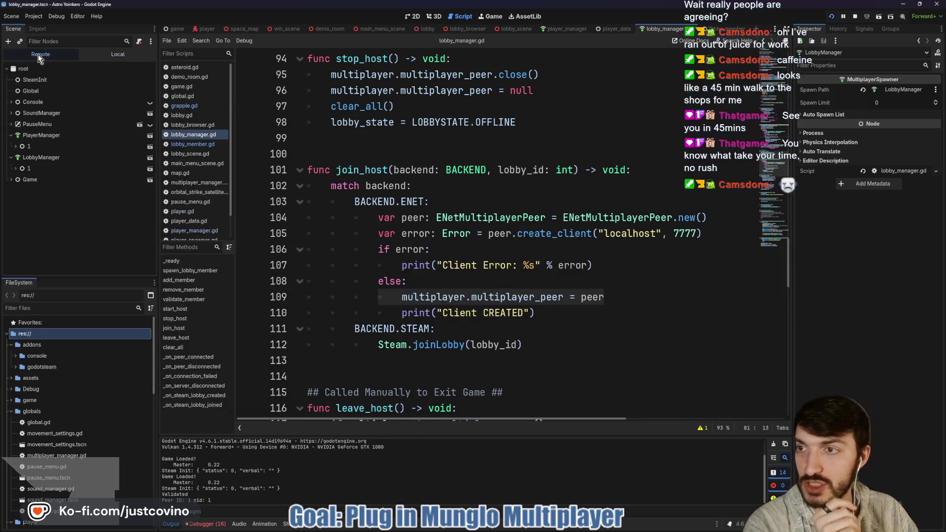
click(11, 179)
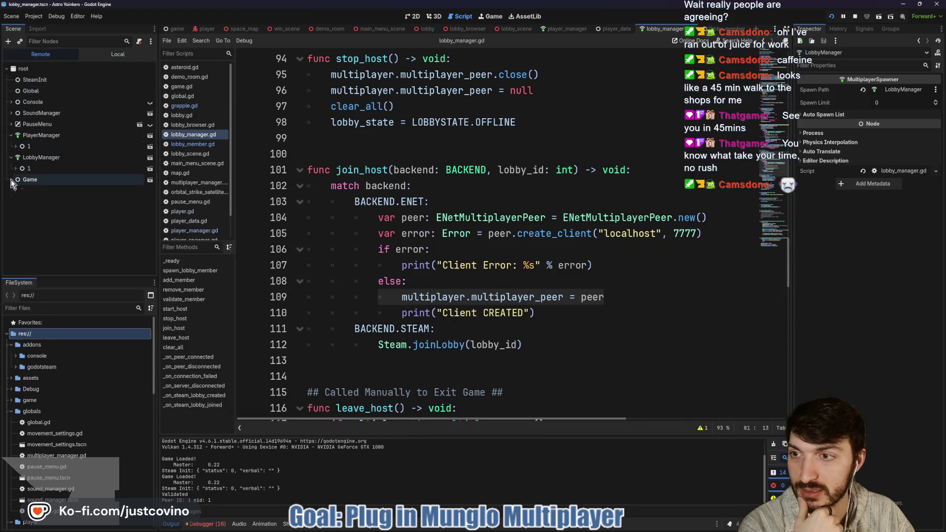
click(20, 202)
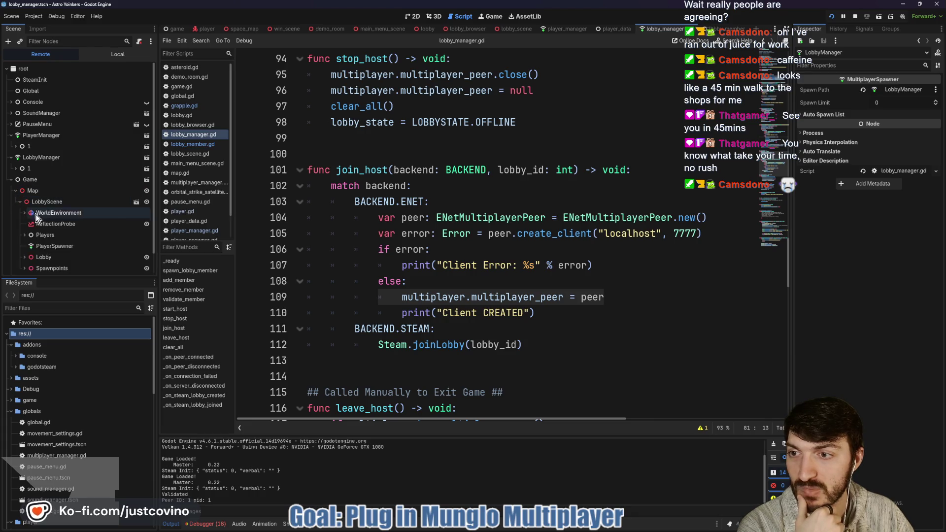
click(24, 235)
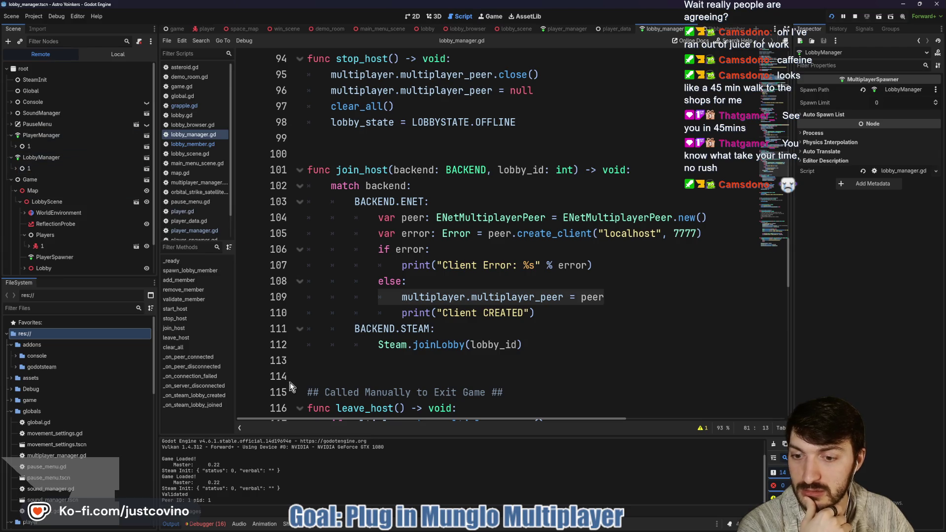
mouse_move(542, 530)
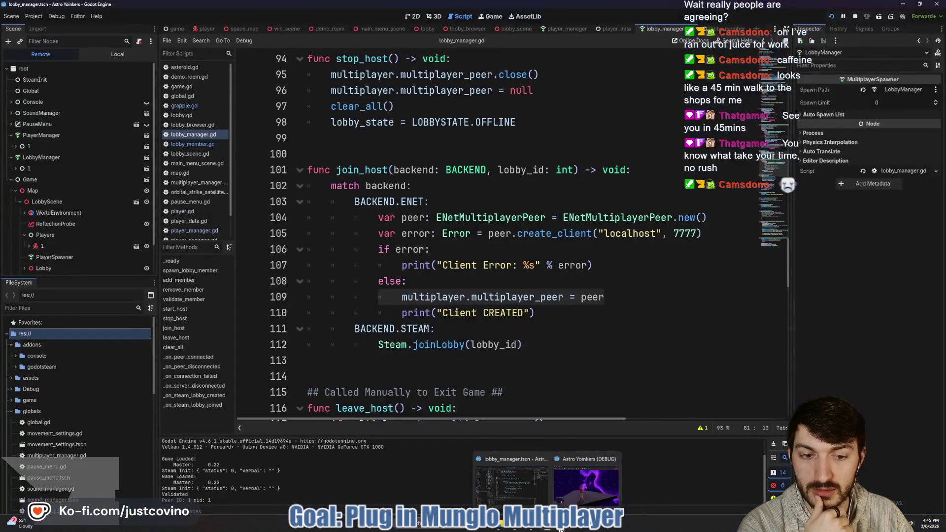
click(587, 464)
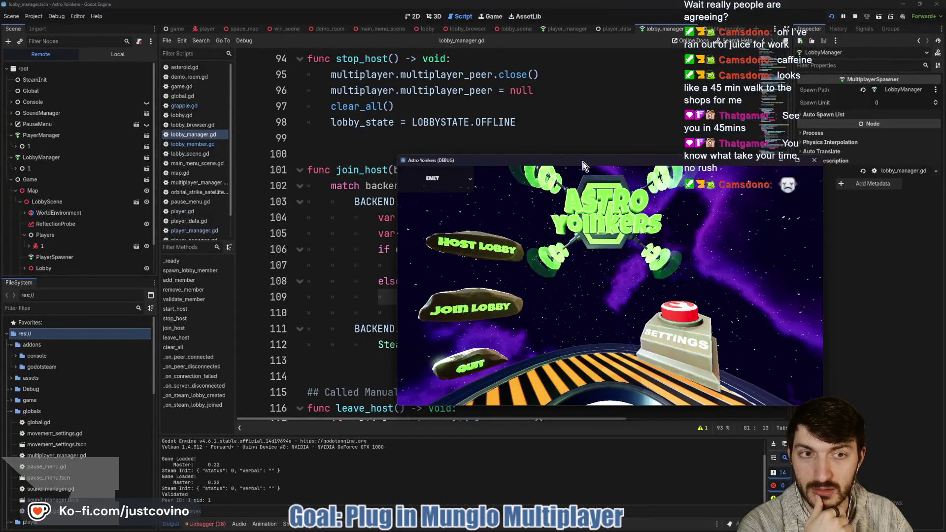
Step: Move the game window aside, join Fake Lobby 94, then return to the halted editor
drag(583, 161, 543, 81)
click(438, 236)
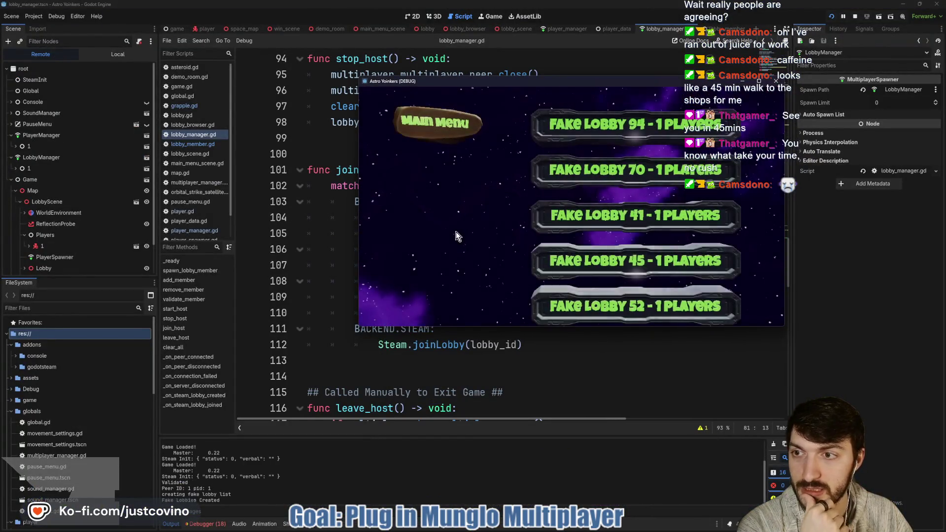
click(599, 125)
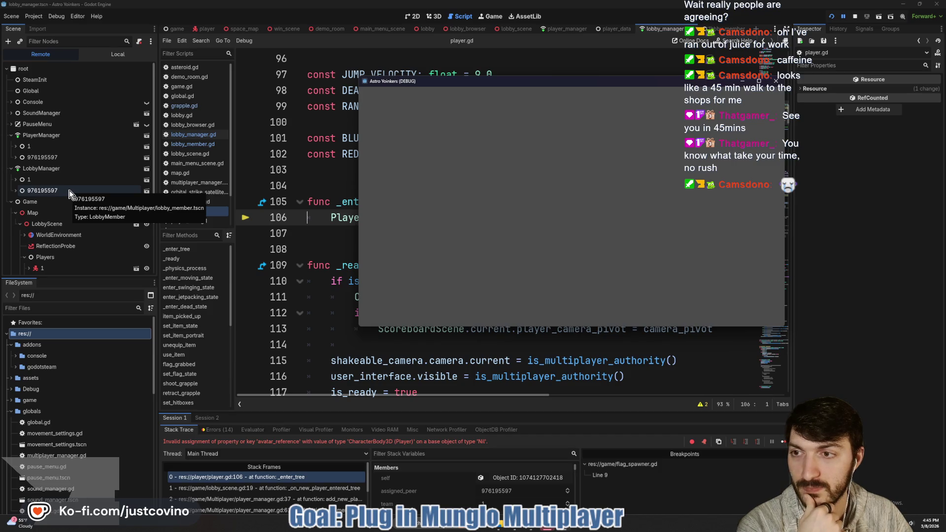
scroll(70, 194, down, 3)
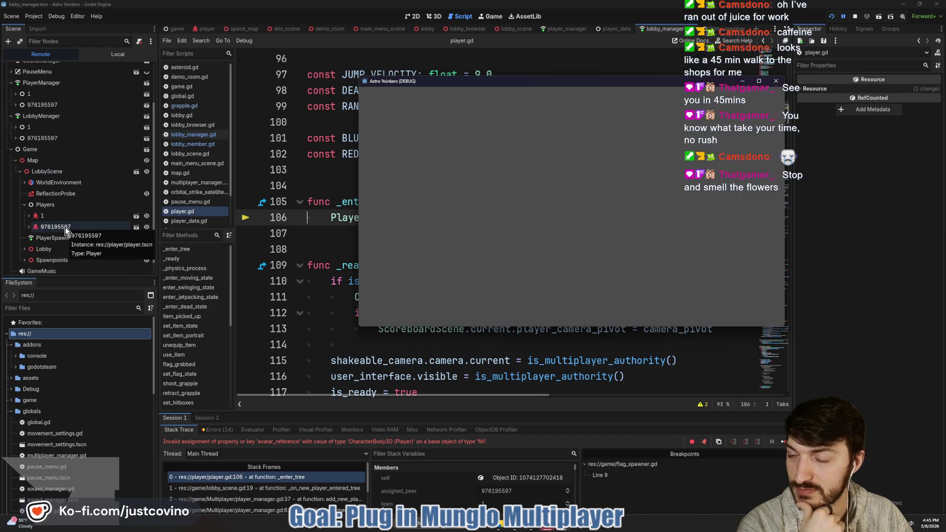
mouse_move(546, 528)
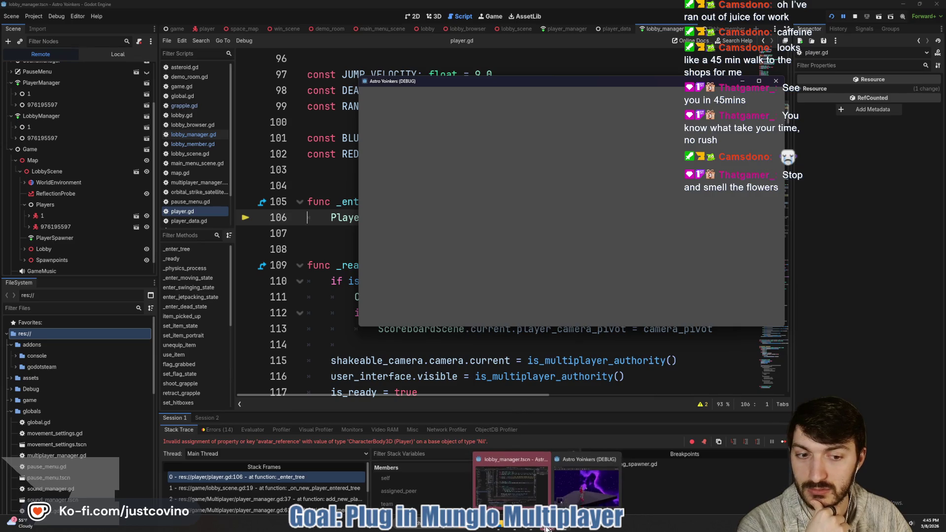
click(586, 480)
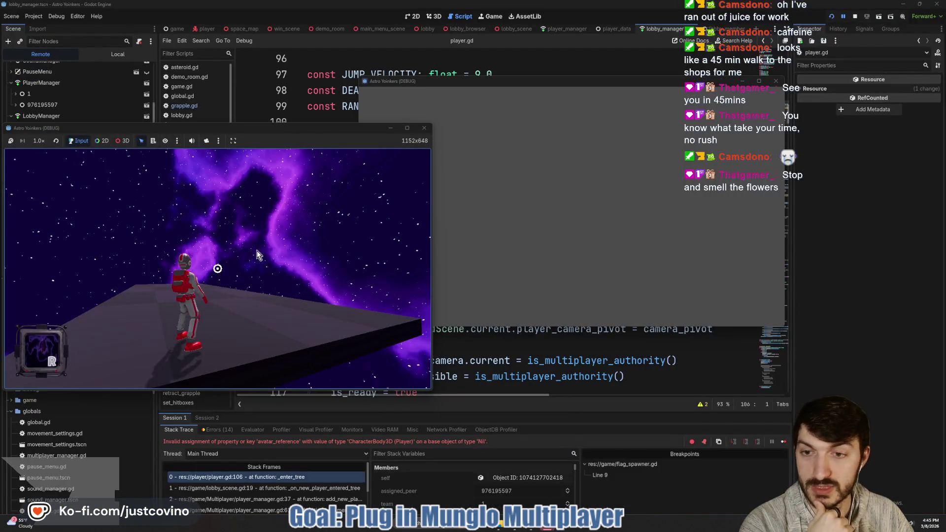
key(alt+Tab)
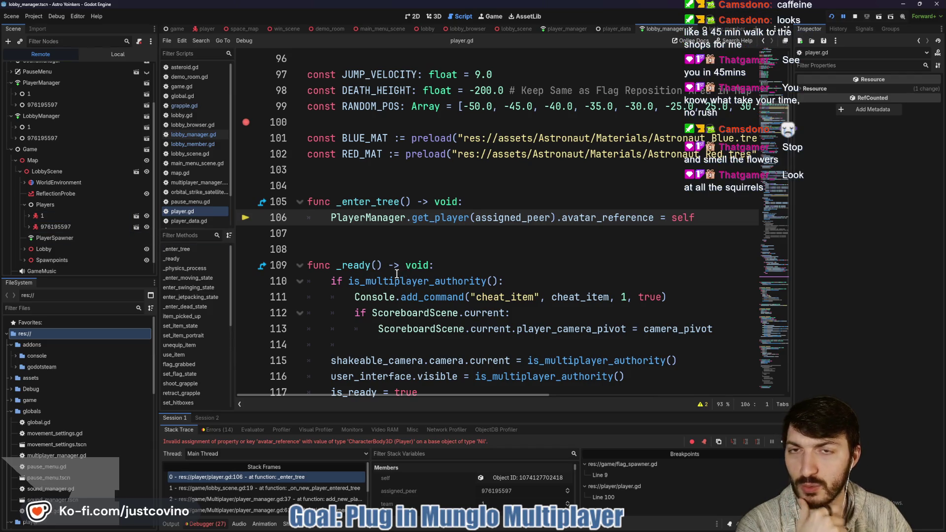
Step: Switch to the Session 2 debugger, expand LobbyScene in the Remote tree, and scroll the errors
click(207, 418)
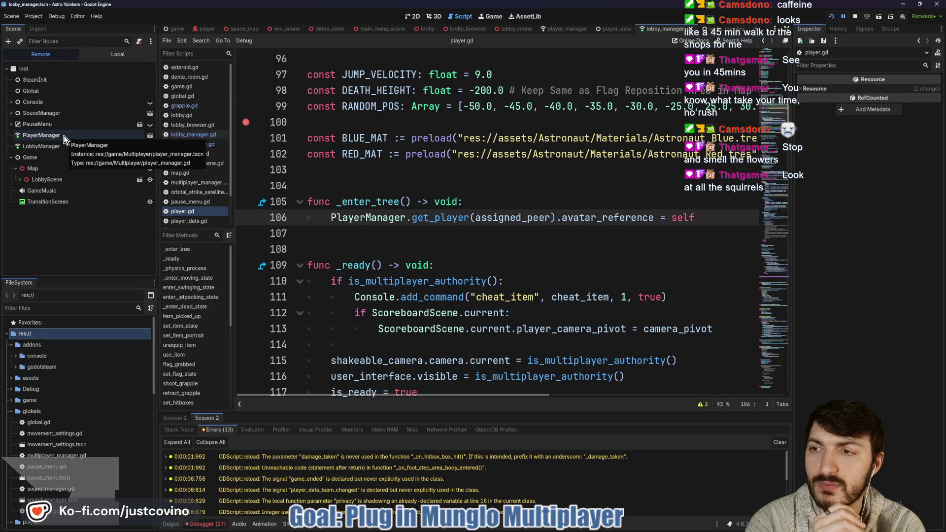
click(20, 180)
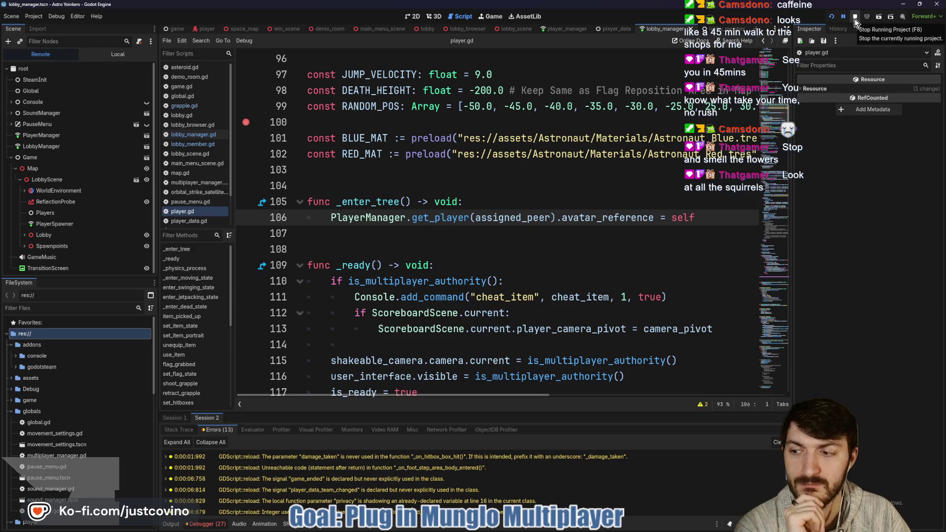
scroll(254, 474, down, 2)
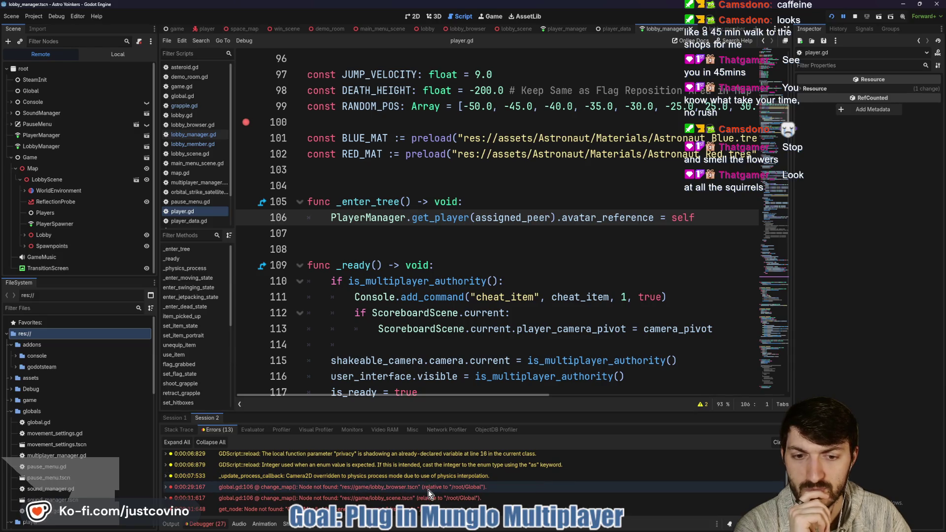
Step: Stop the running game, scroll through player.gd's _ready code, and open player_manager.gd
click(856, 17)
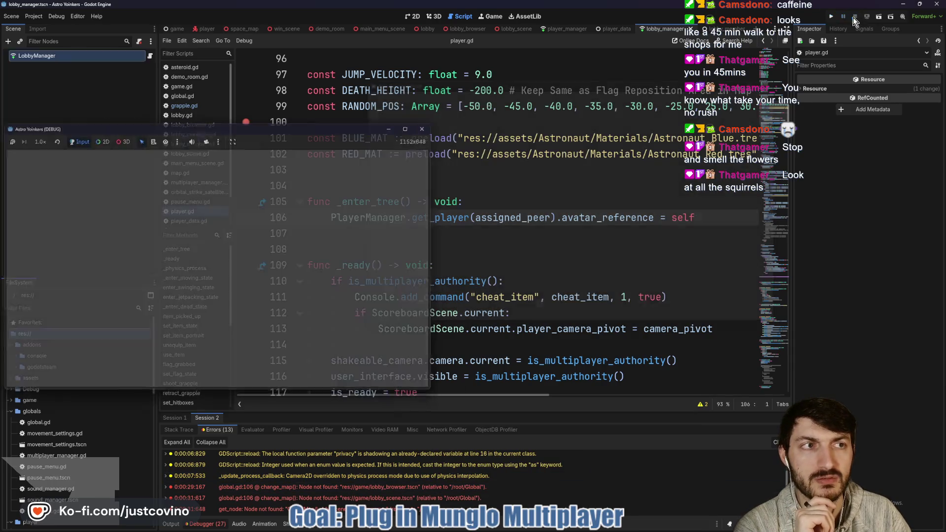
scroll(608, 174, down, 4)
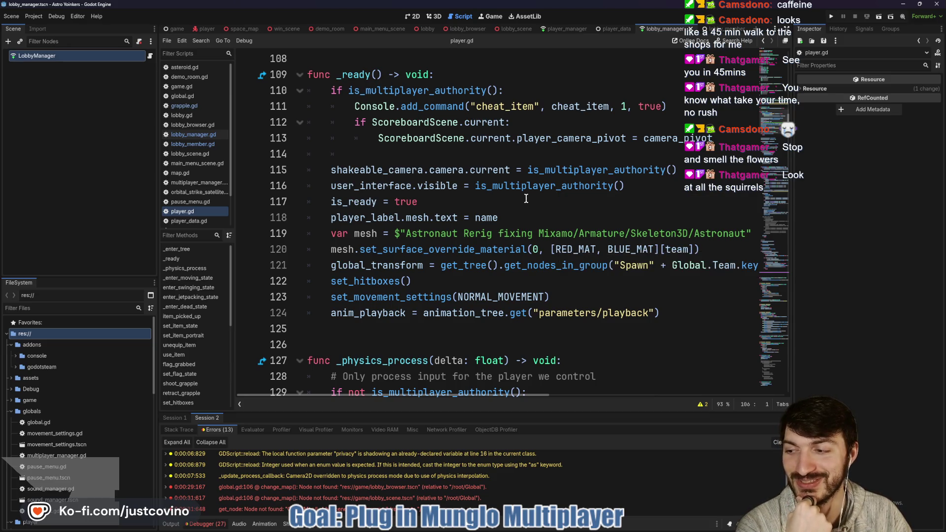
scroll(527, 198, up, 2)
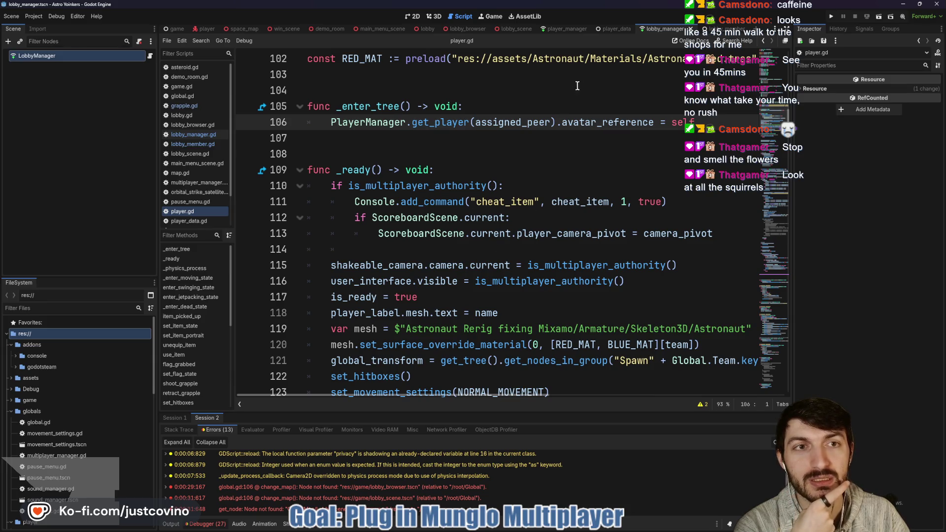
click(566, 28)
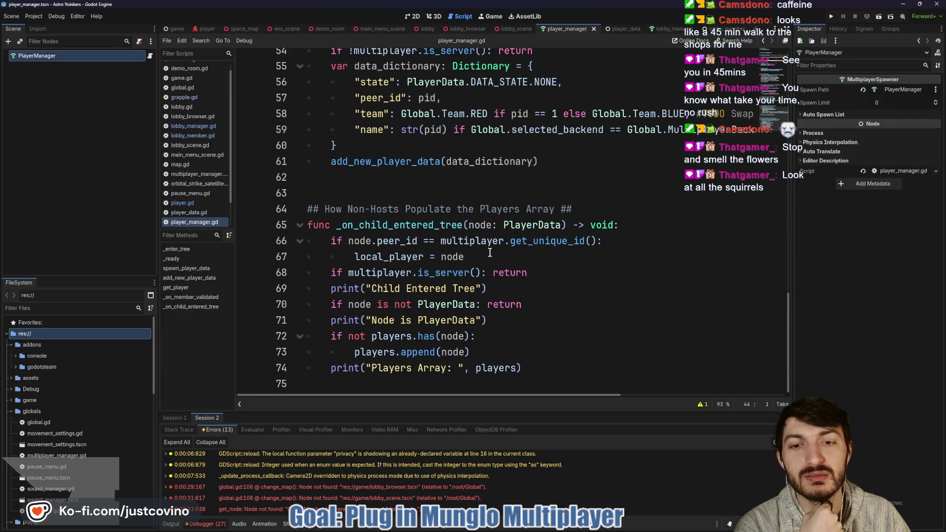
Step: Review lobby_scene.gd's player spawning code, then switch to lobby.gd
click(515, 29)
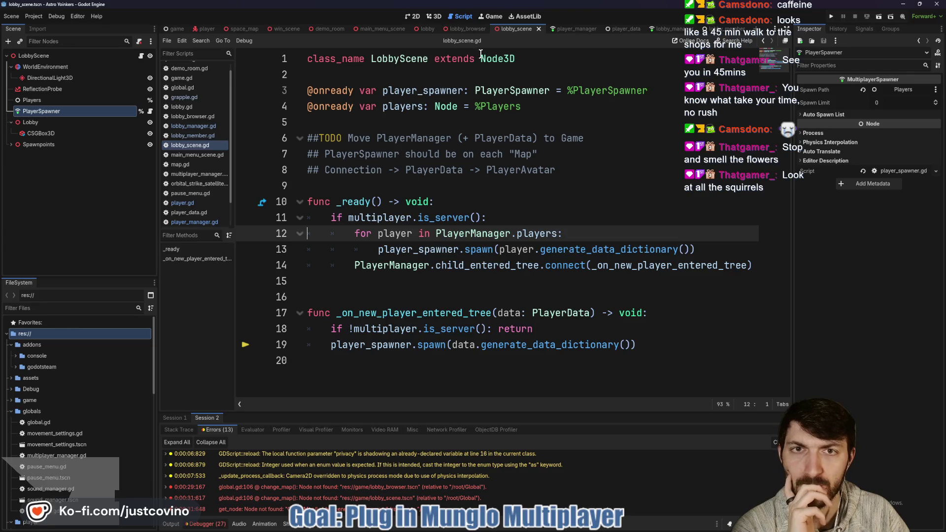
click(425, 29)
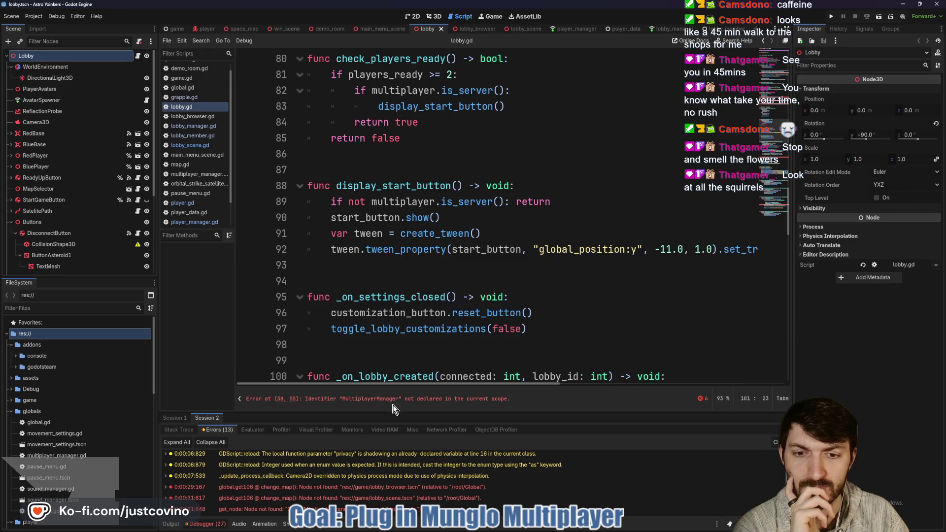
Step: Jump to the undeclared MultiplayerManager error at lobby.gd line 38, then return to lobby_manager.gd
click(375, 399)
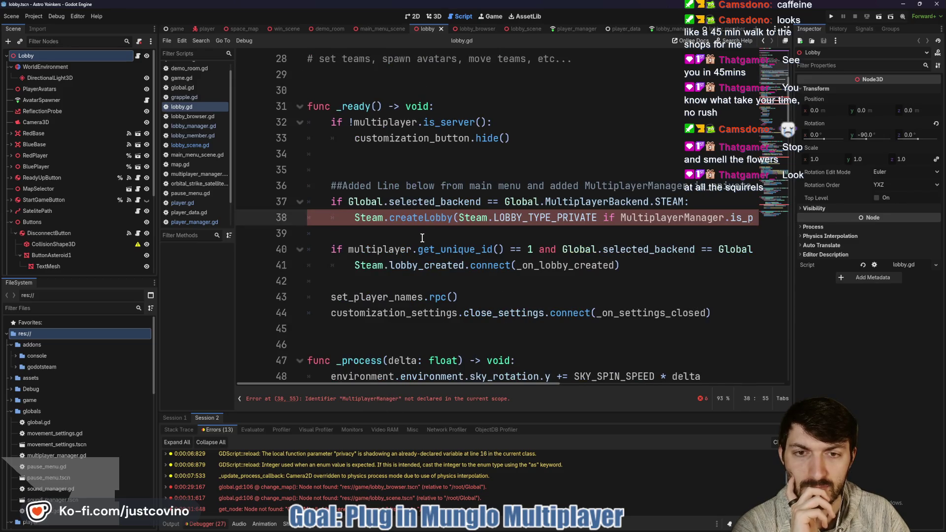
scroll(433, 234, up, 4)
scroll(426, 245, down, 5)
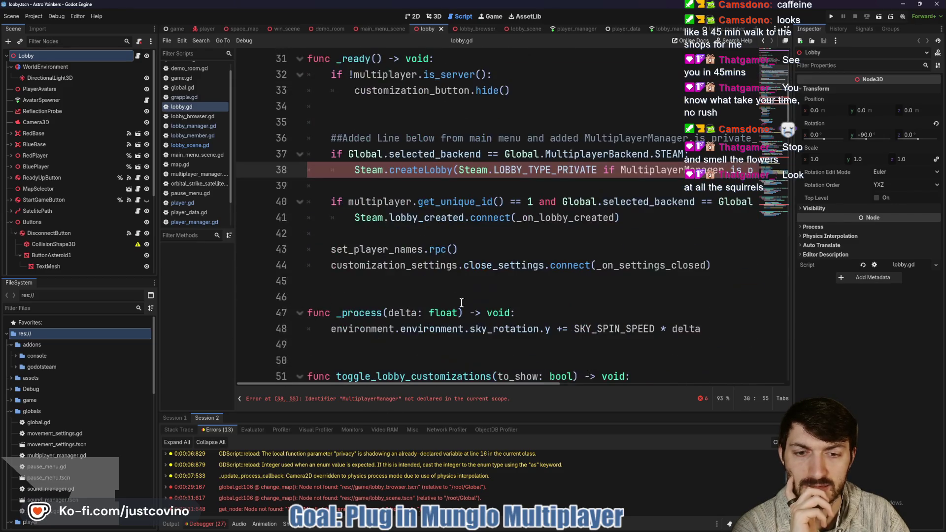
scroll(409, 261, up, 1)
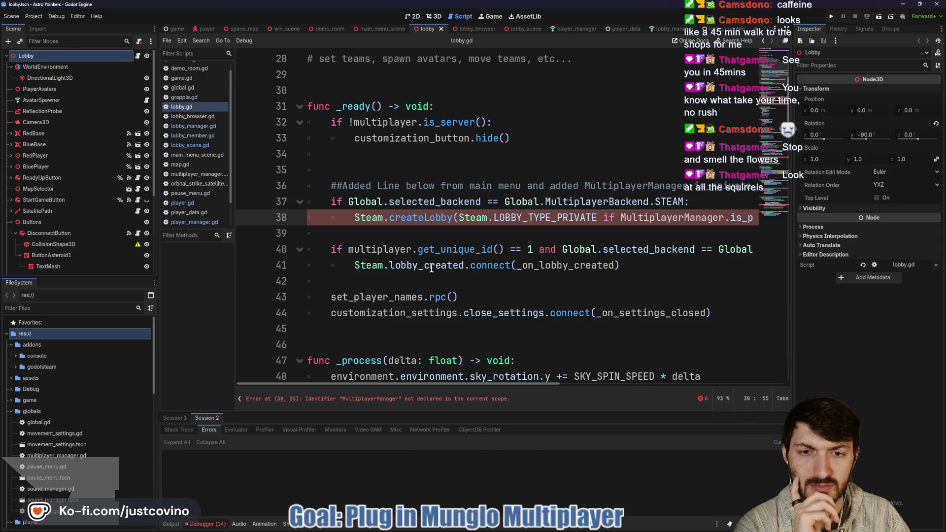
scroll(431, 286, up, 2)
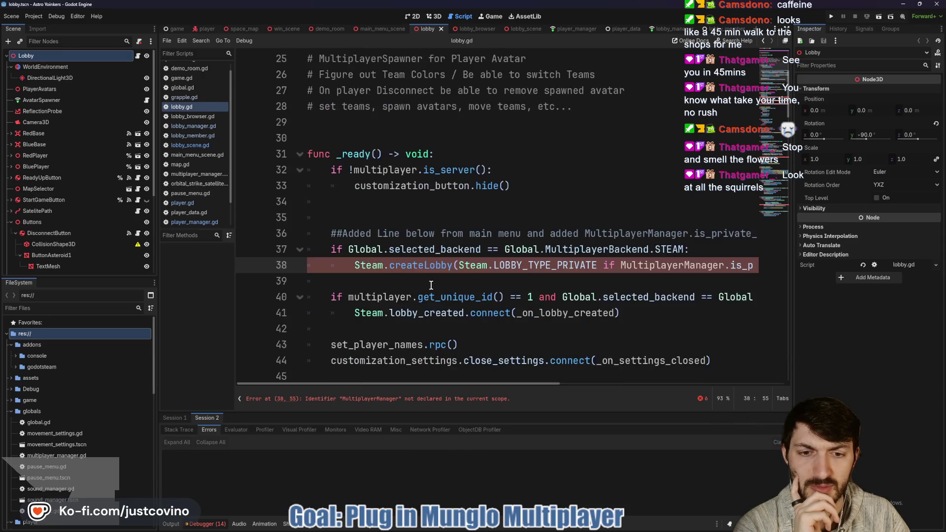
scroll(431, 285, up, 2)
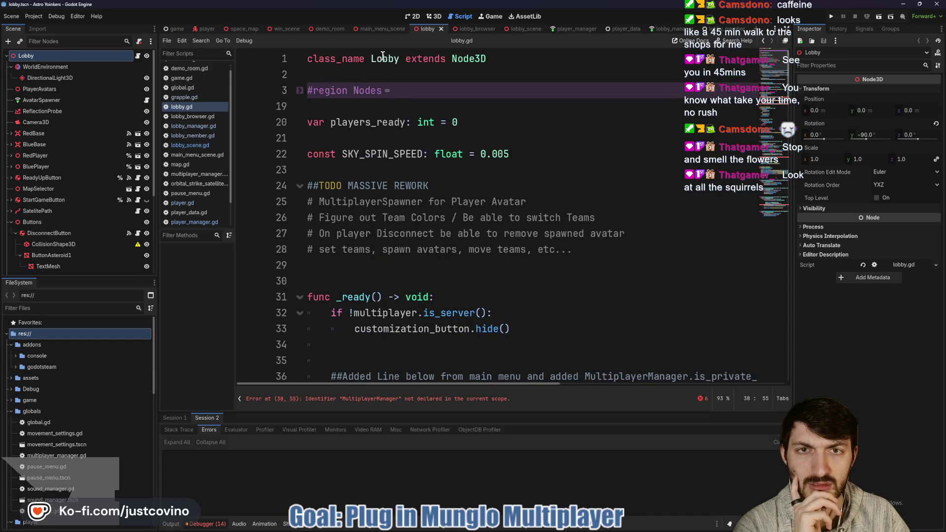
click(669, 29)
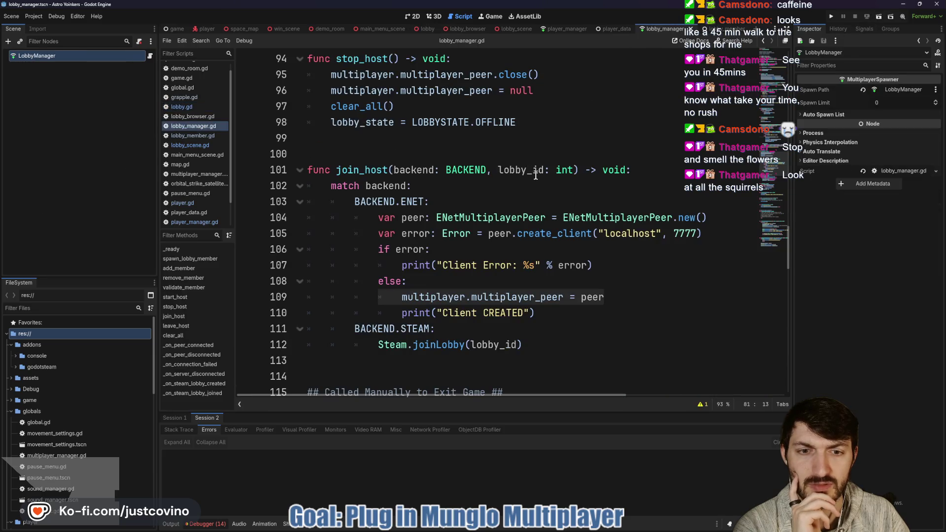
Step: Scroll through lobby_manager.gd, highlighting the lobby_scene name in its change_map path
scroll(539, 196, down, 3)
scroll(539, 196, down, 15)
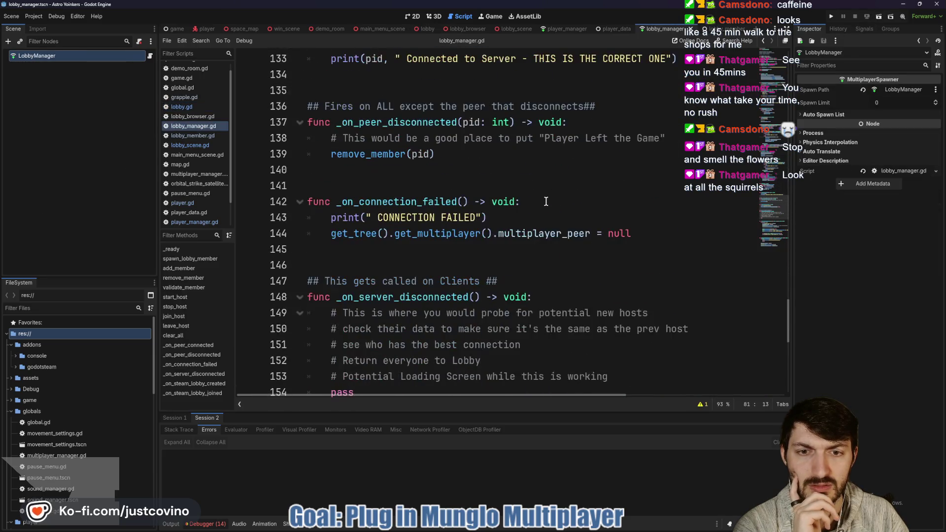
scroll(546, 202, down, 3)
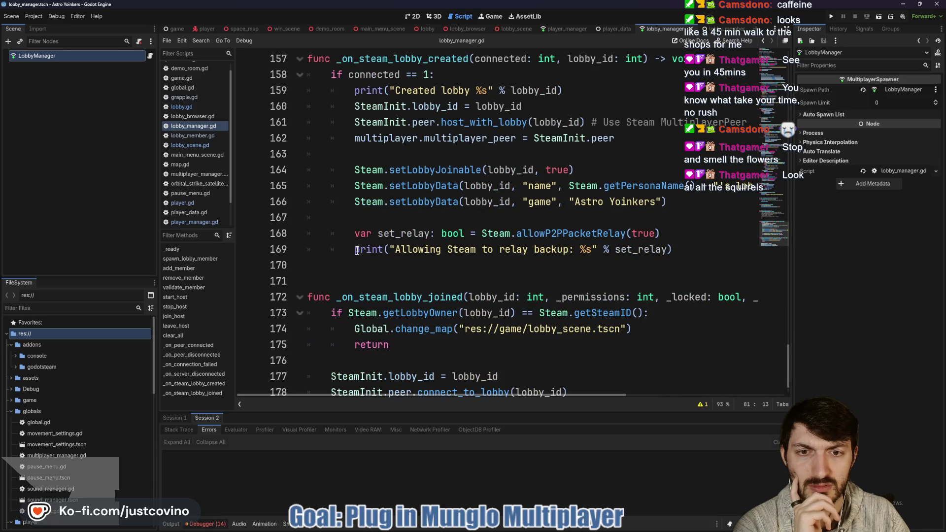
scroll(501, 235, down, 1)
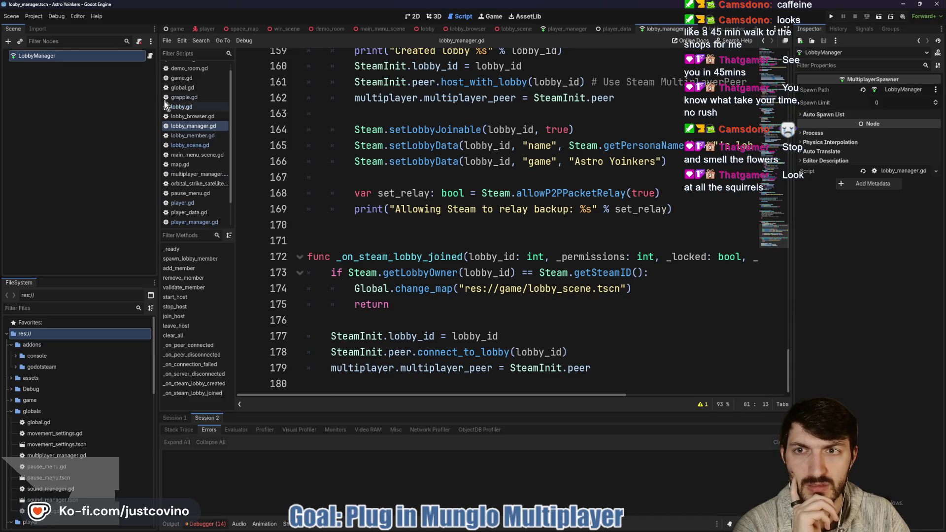
double_click(551, 290)
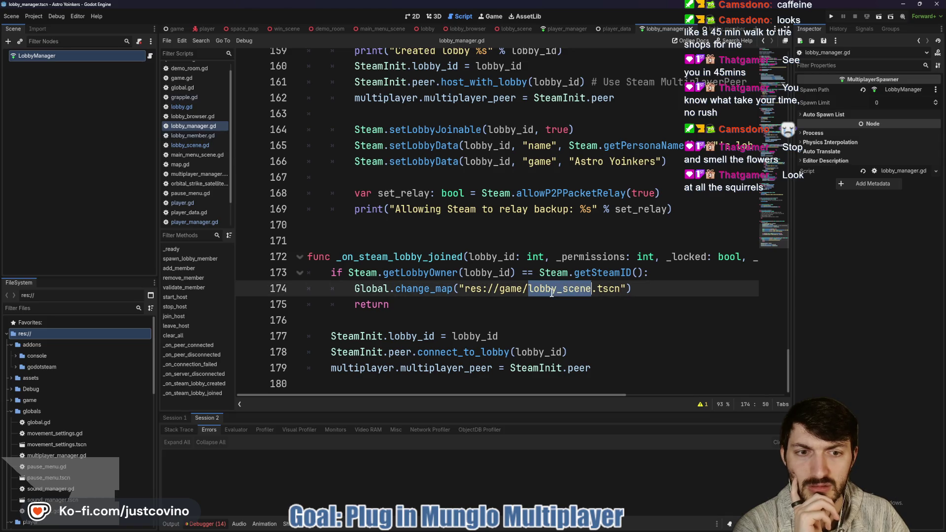
scroll(568, 283, up, 9)
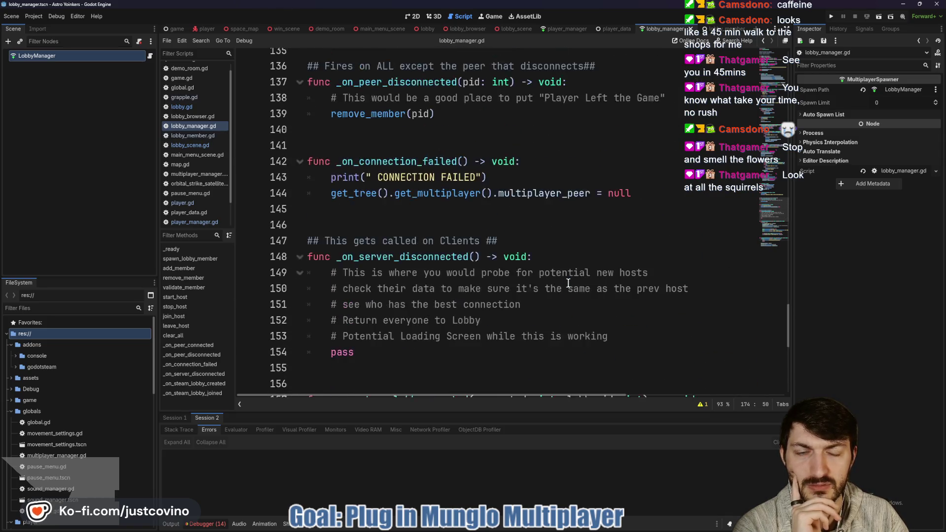
scroll(568, 284, up, 4)
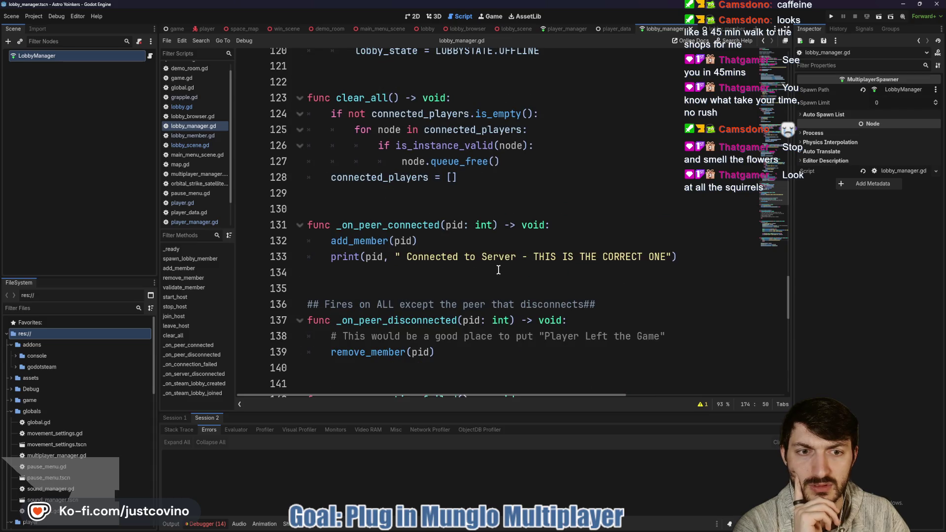
scroll(473, 270, up, 1)
scroll(412, 280, up, 6)
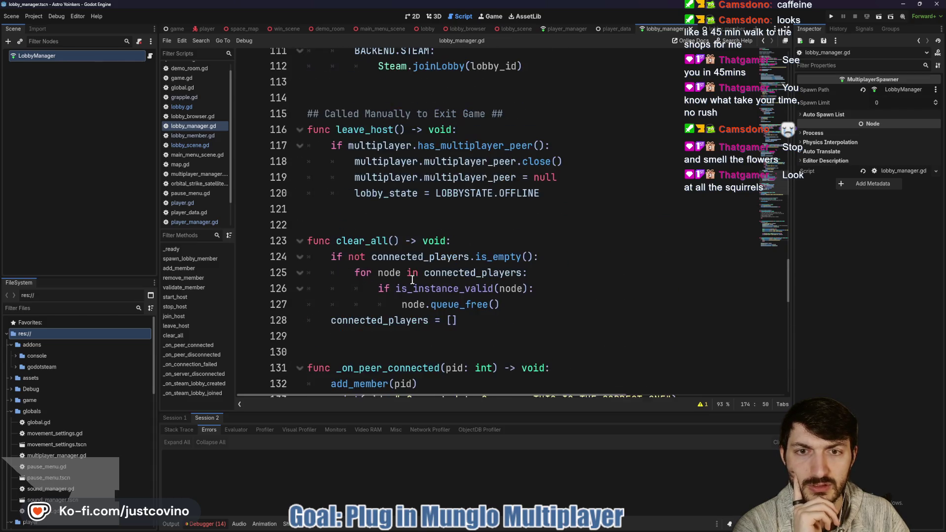
scroll(412, 279, up, 2)
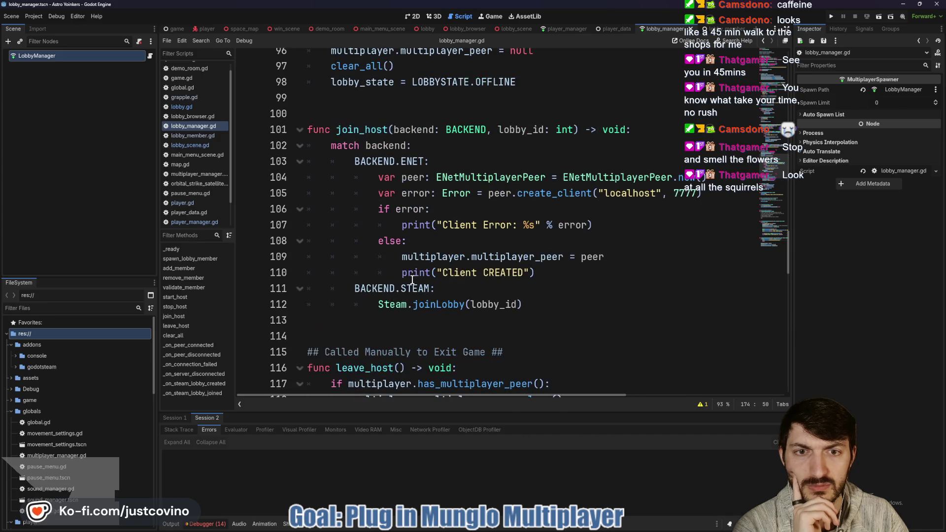
scroll(413, 280, up, 2)
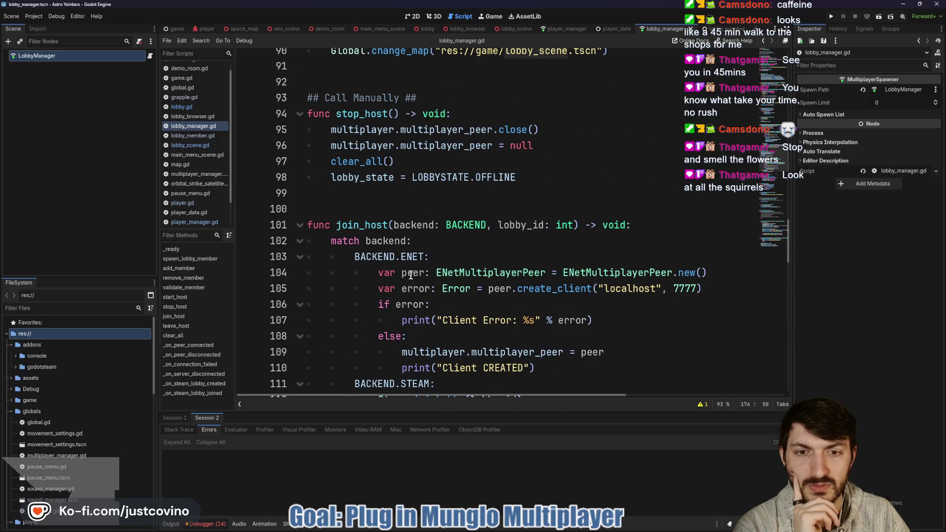
scroll(517, 263, up, 5)
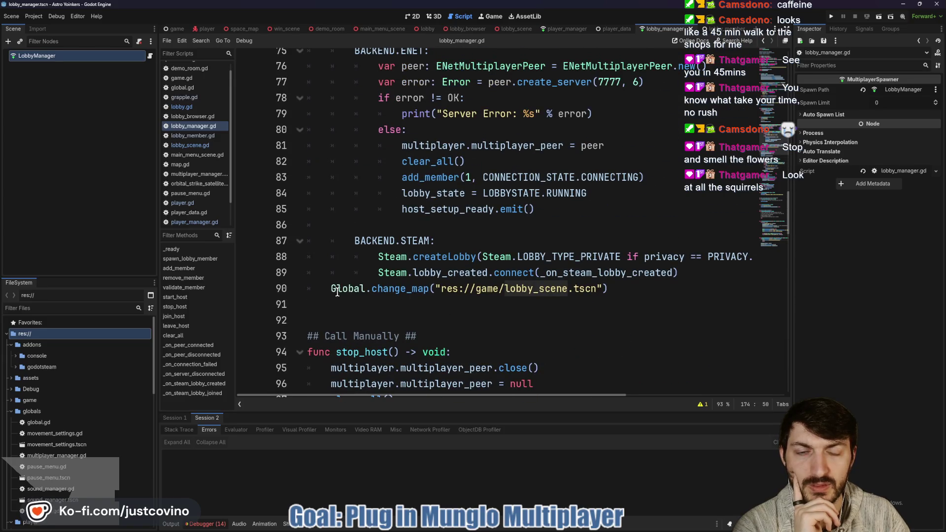
drag(625, 288, 307, 289)
scroll(479, 271, up, 1)
scroll(479, 270, up, 2)
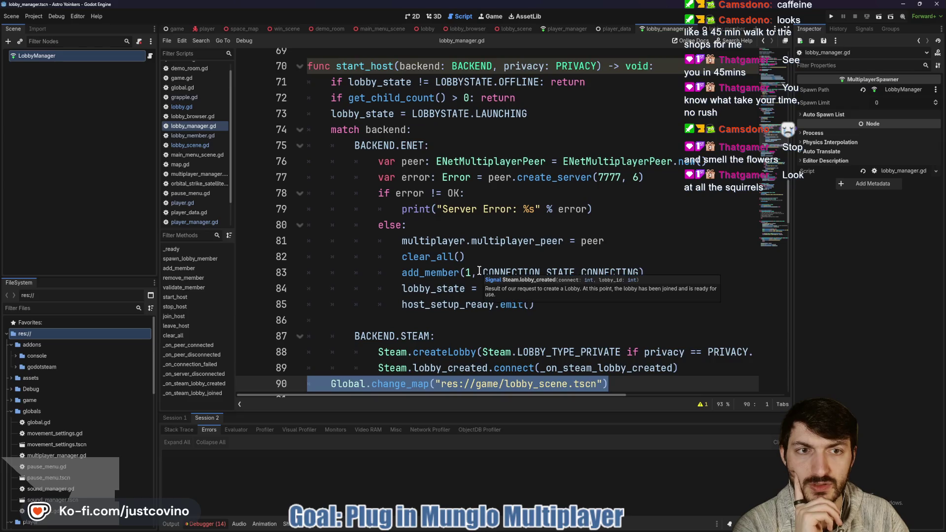
scroll(471, 219, down, 9)
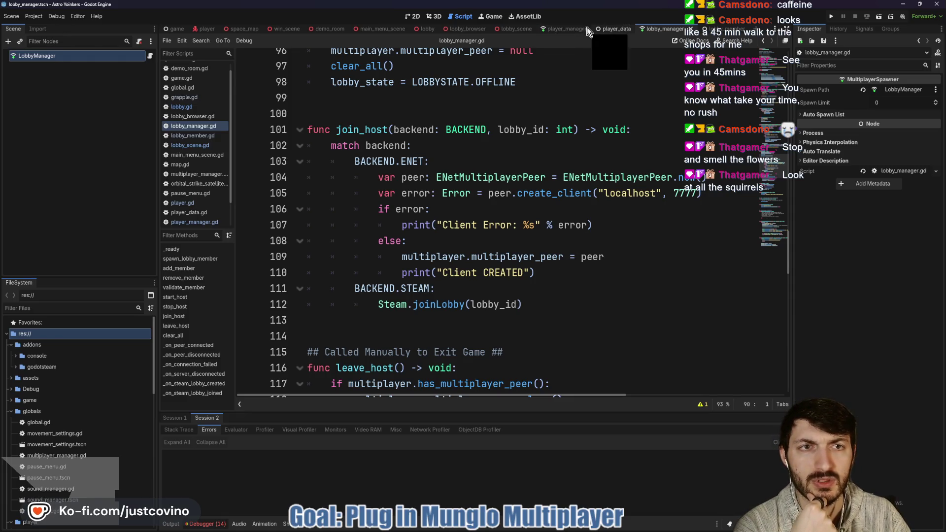
Step: Open player_manager.gd and scroll up to its get_player function
click(571, 28)
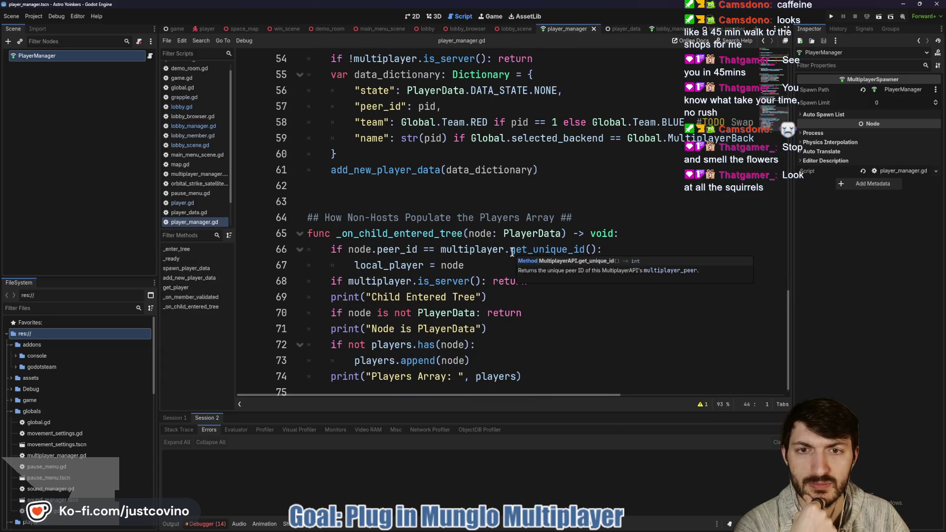
scroll(513, 253, up, 5)
scroll(513, 256, up, 6)
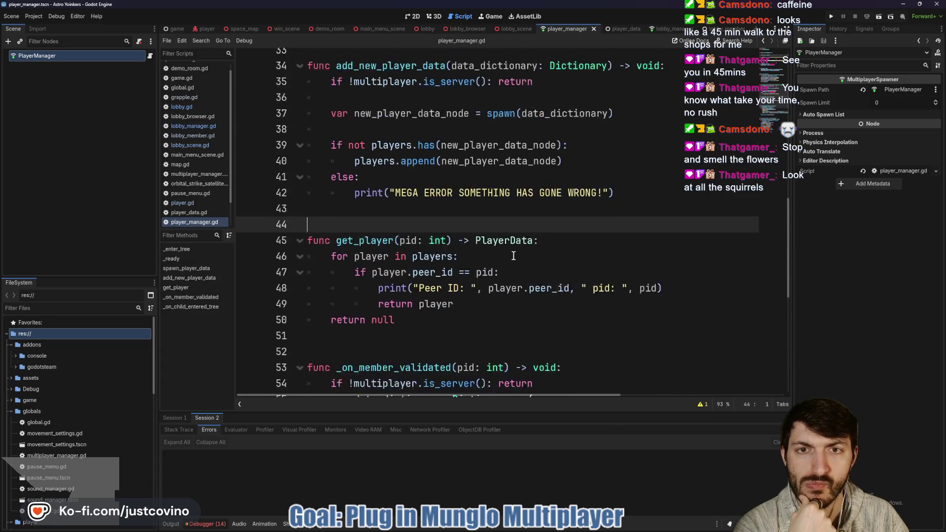
Step: Open lobby_browser.gd and select the change_map call ending join_lobby
scroll(513, 255, up, 4)
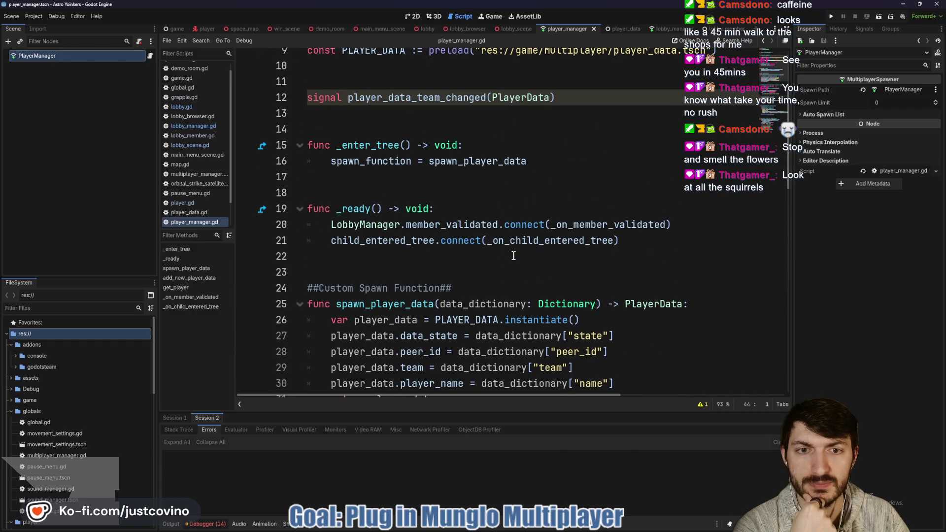
click(516, 29)
click(463, 30)
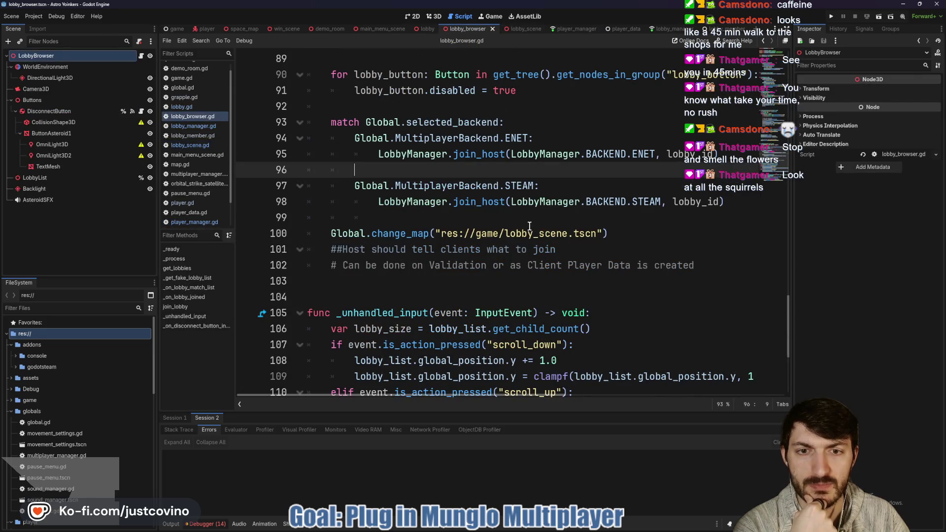
drag(609, 234, 308, 218)
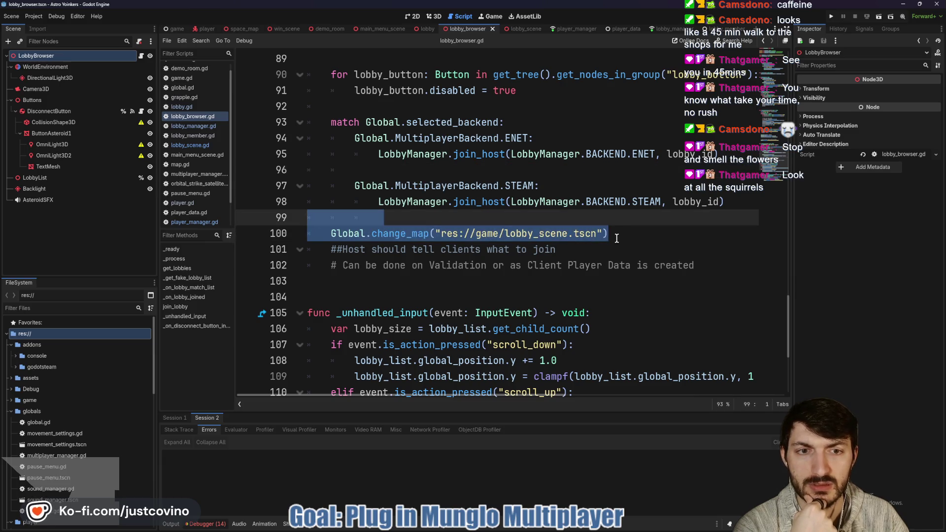
drag(610, 233, 348, 236)
scroll(492, 241, up, 2)
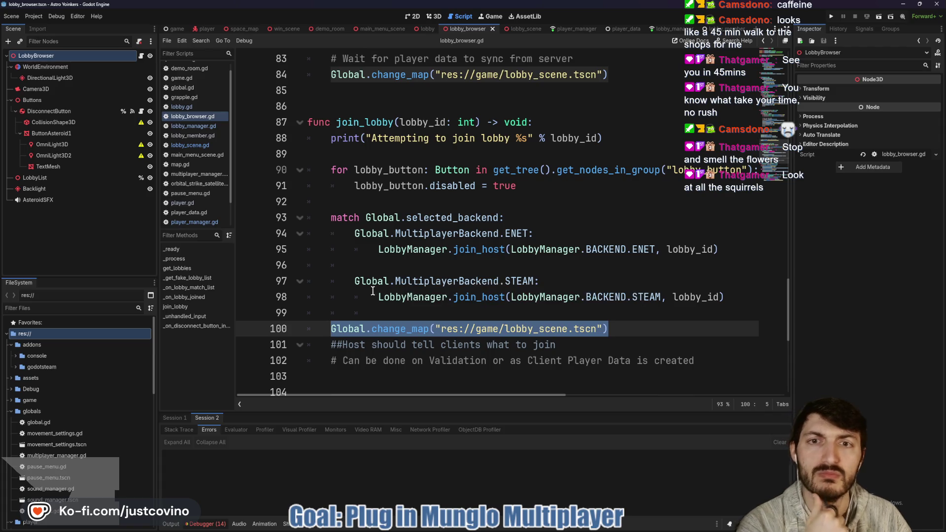
Step: Comment out Global.change_map on line 100 with a # and copy the call
click(328, 333)
text(#)
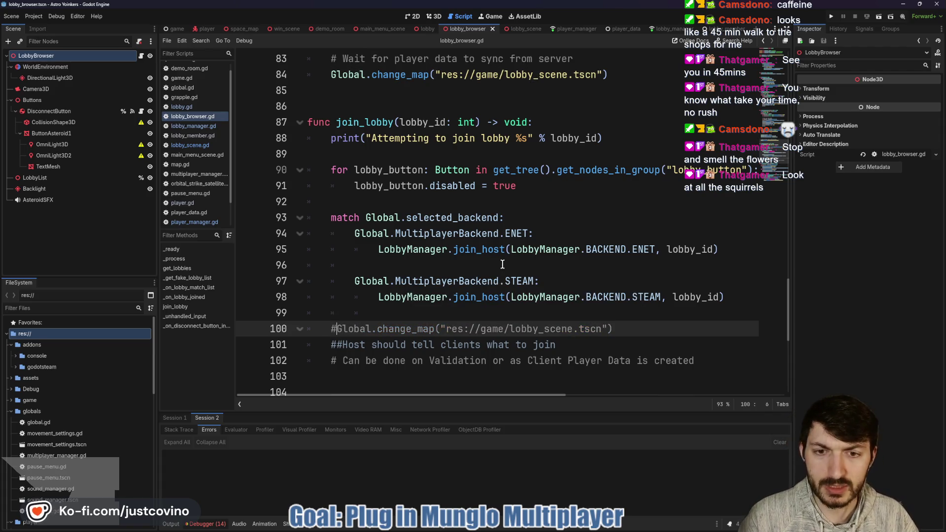
drag(612, 329, 337, 321)
key(ctrl+c)
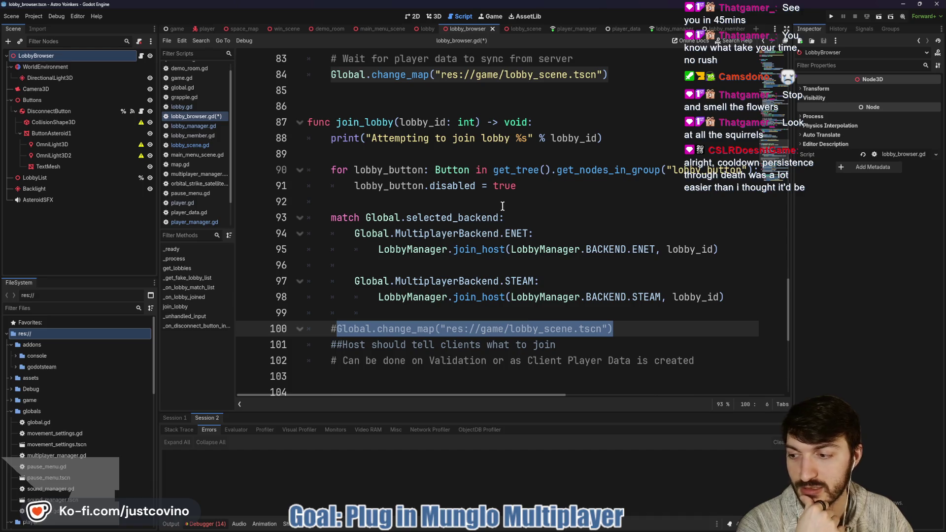
click(577, 30)
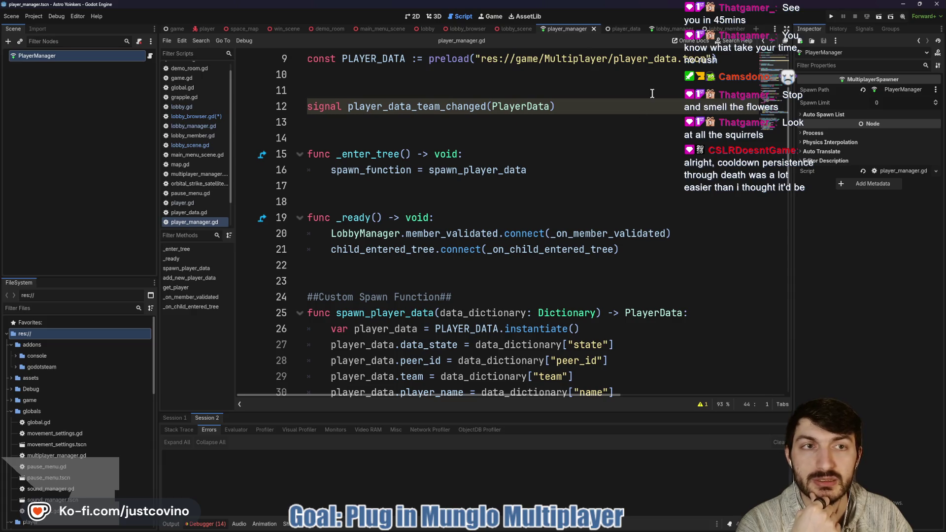
Step: Paste Global.change_map after join_host's match in lobby_manager.gd and save
click(662, 32)
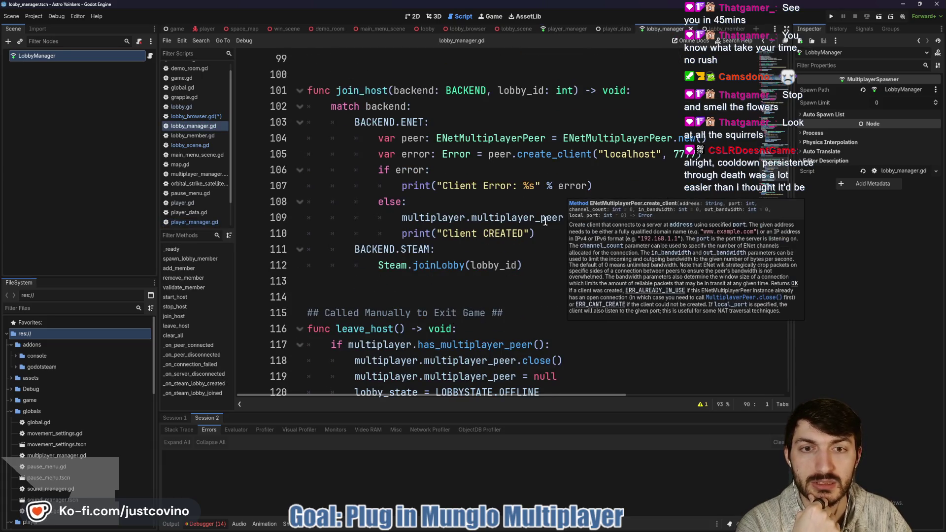
scroll(468, 235, down, 7)
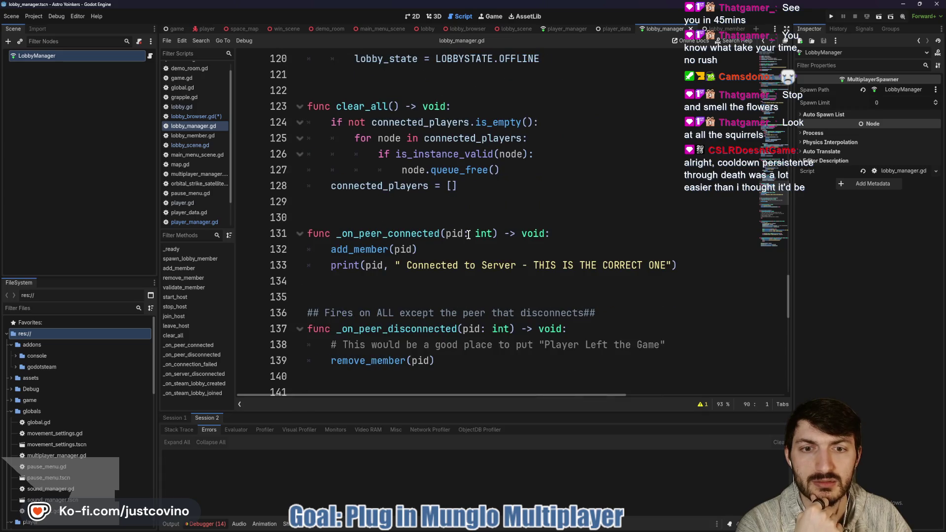
scroll(468, 234, up, 10)
scroll(468, 234, up, 3)
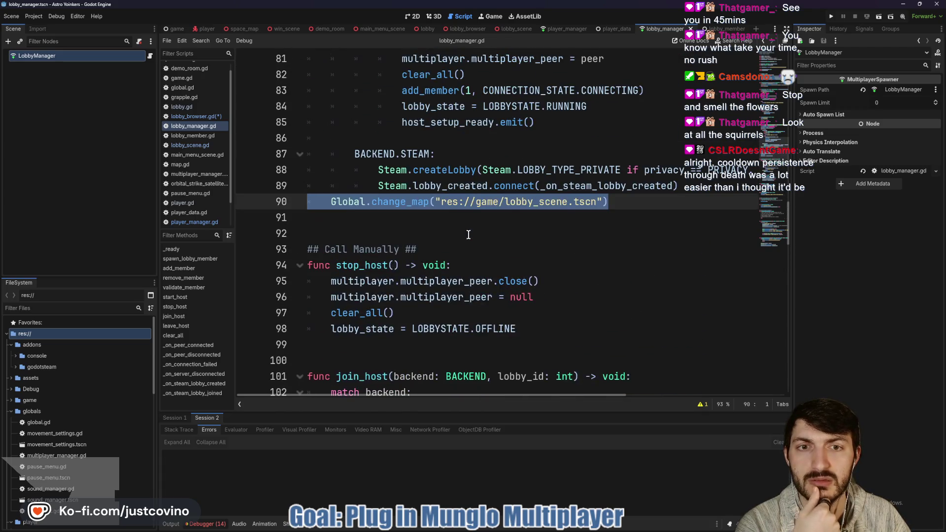
scroll(468, 235, up, 4)
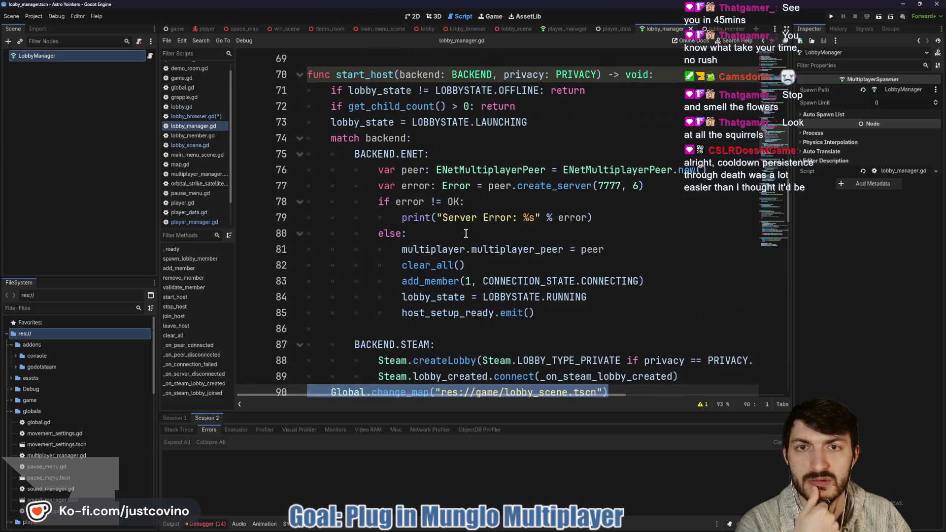
scroll(464, 215, down, 10)
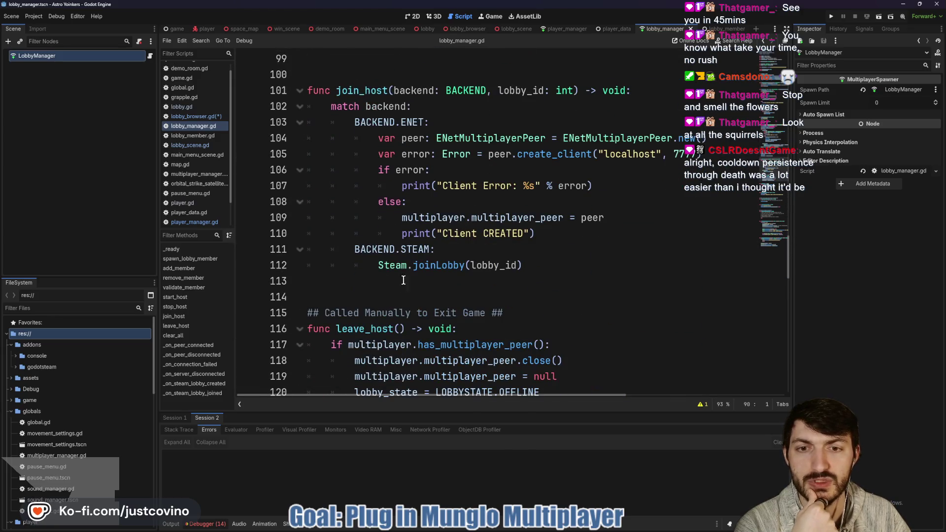
click(351, 281)
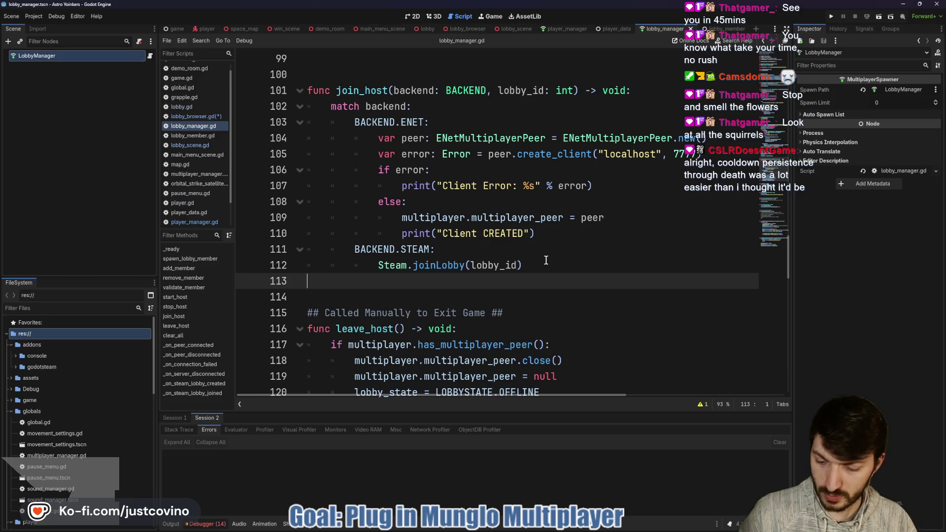
key(ctrl+v)
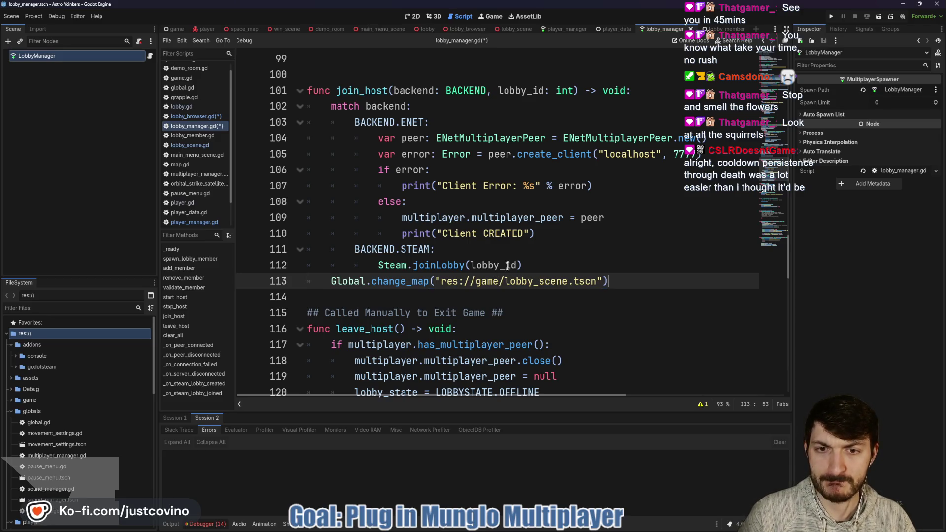
click(591, 249)
key(ctrl+s)
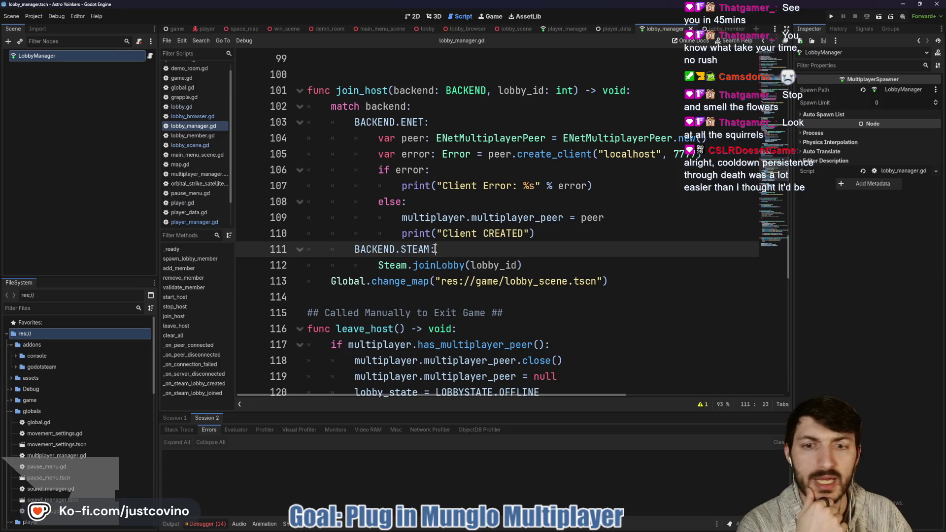
Step: Add a blank line after join_host and run the project
click(364, 301)
key(Return)
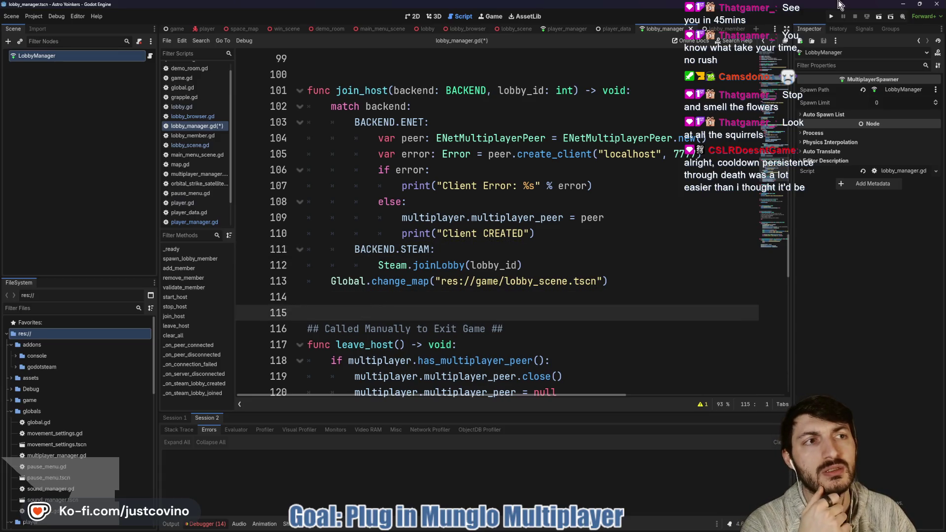
click(831, 15)
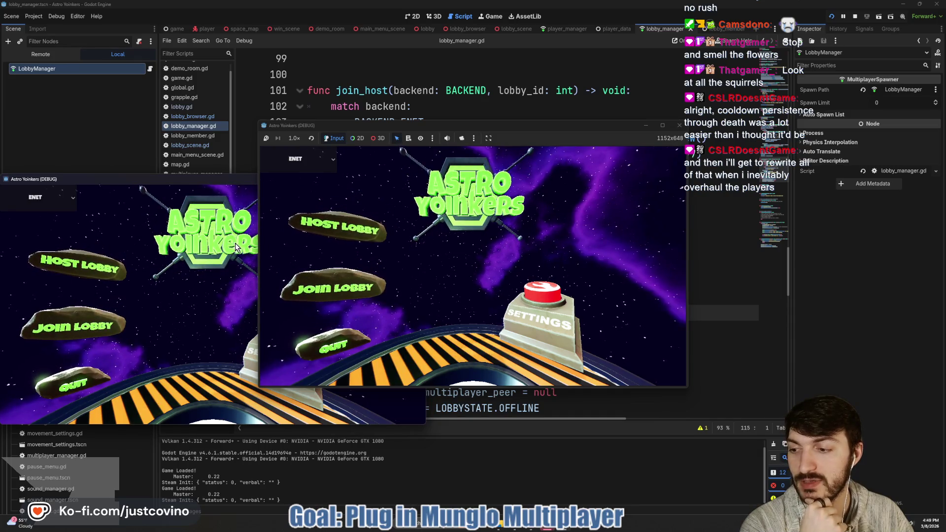
Step: Place the two game windows side by side, host a lobby on the left, join it from the right
mouse_move(167, 179)
mouse_down()
mouse_move(284, 203)
mouse_move(708, 157)
mouse_up()
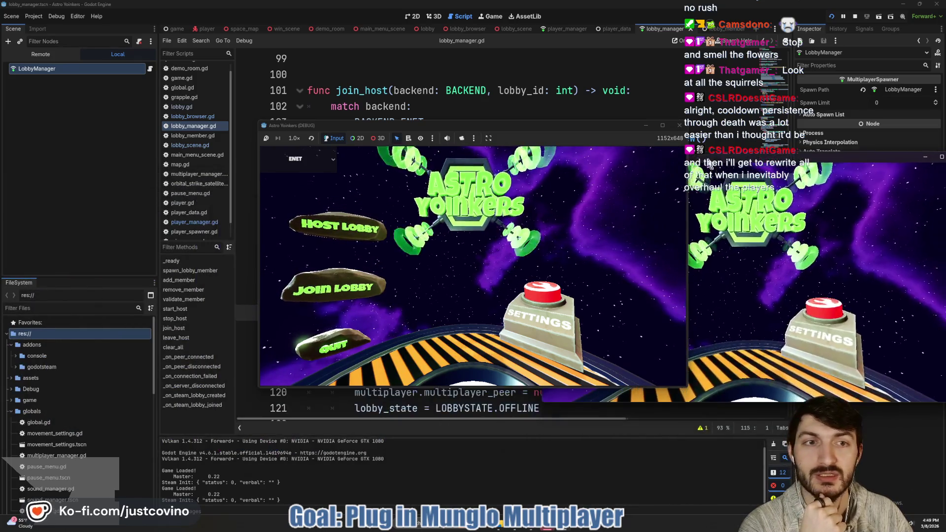
drag(542, 127, 340, 132)
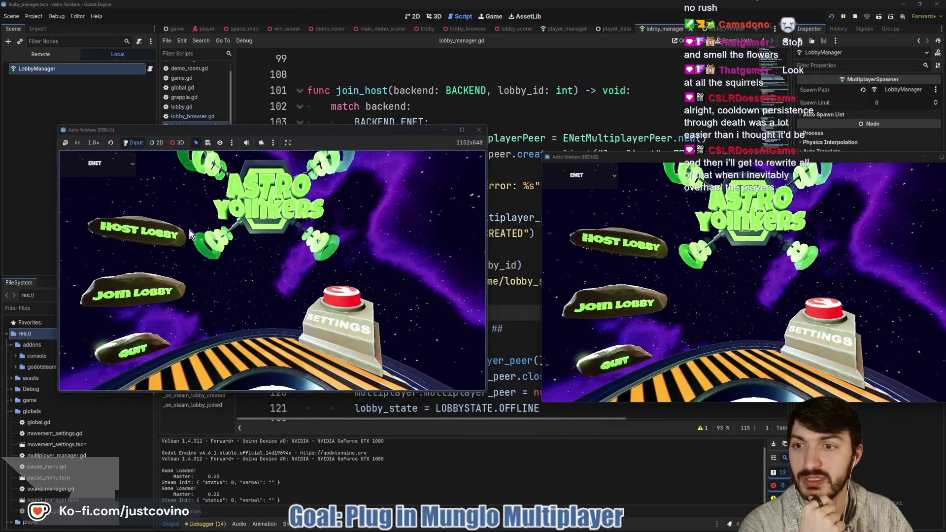
click(152, 231)
click(249, 234)
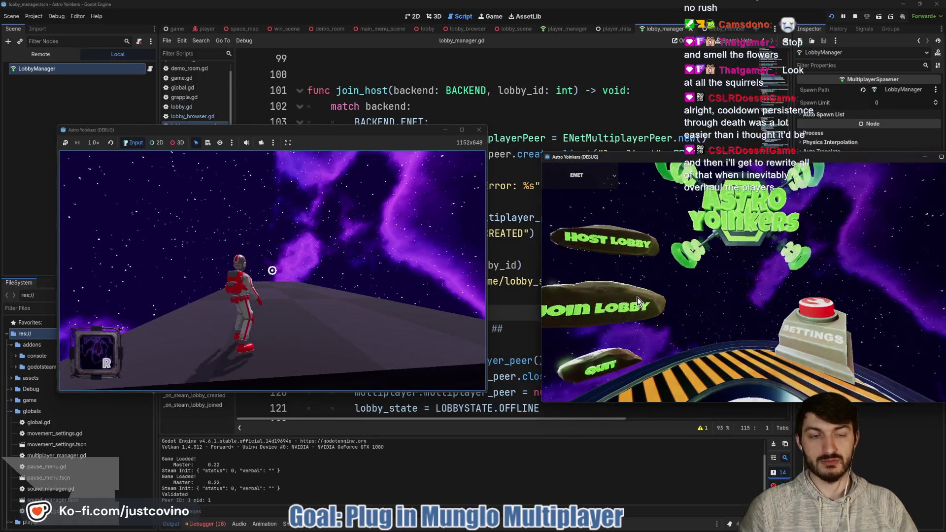
click(637, 297)
click(756, 242)
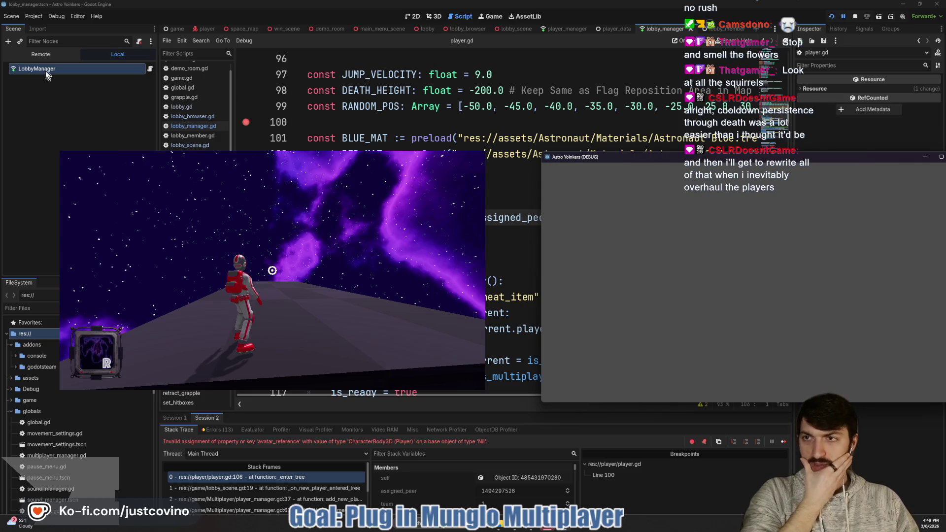
Step: Show the running game's Remote scene tree and compare debug Sessions 1 and 2
click(41, 54)
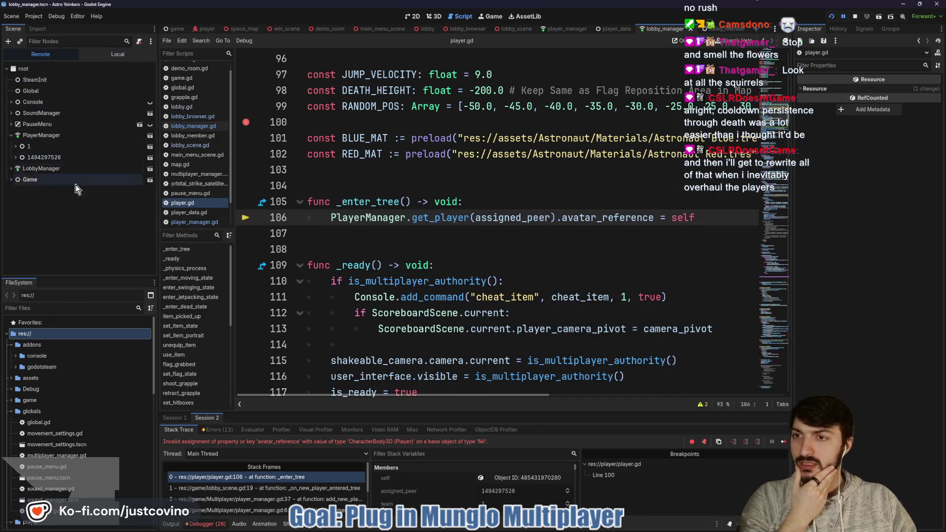
click(207, 419)
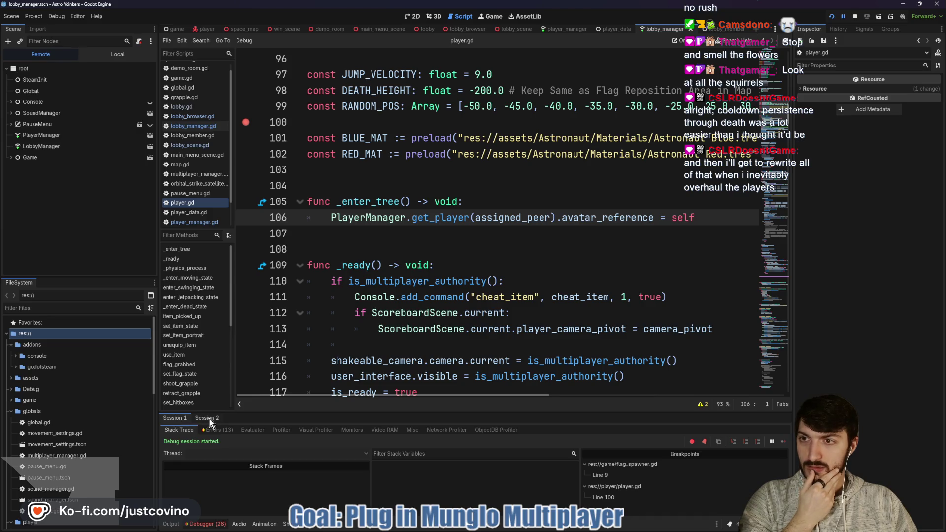
click(175, 419)
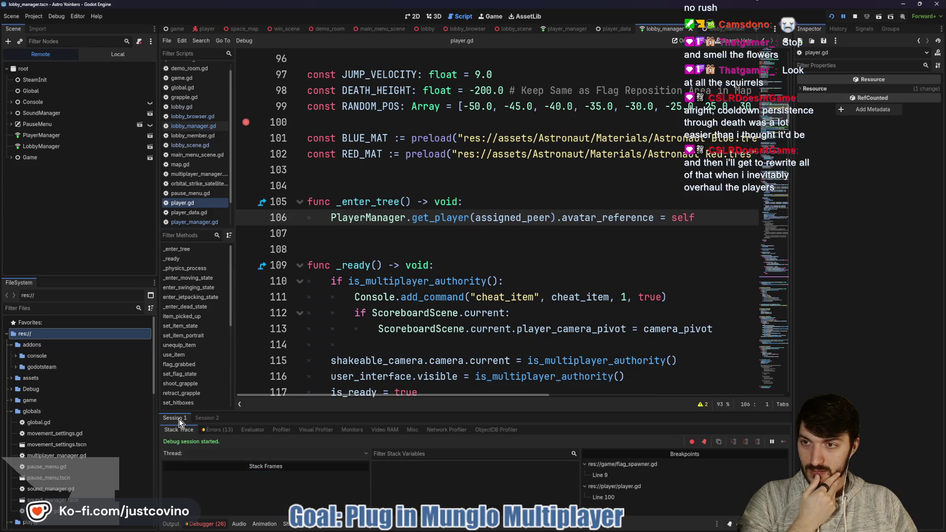
Step: Expand Game and LobbyScene in the live tree, then remove player.gd's line 100 breakpoint
click(15, 158)
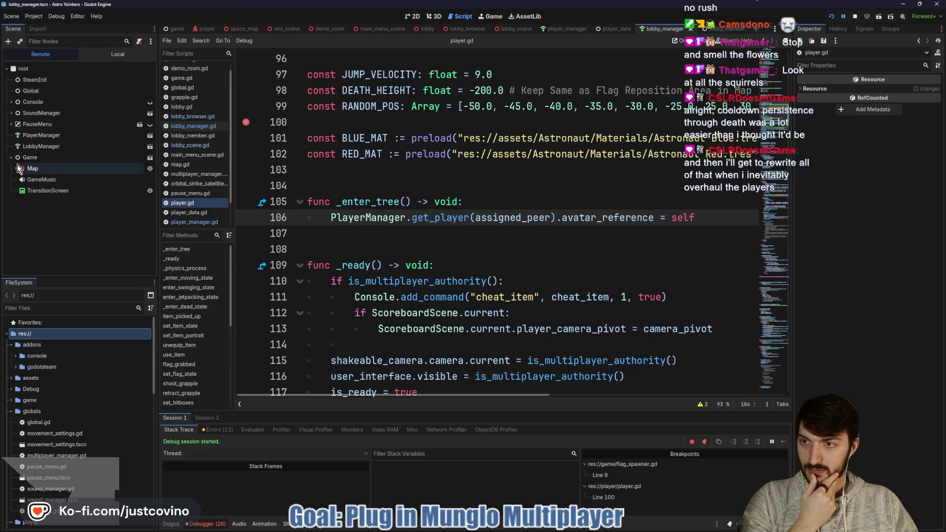
click(21, 180)
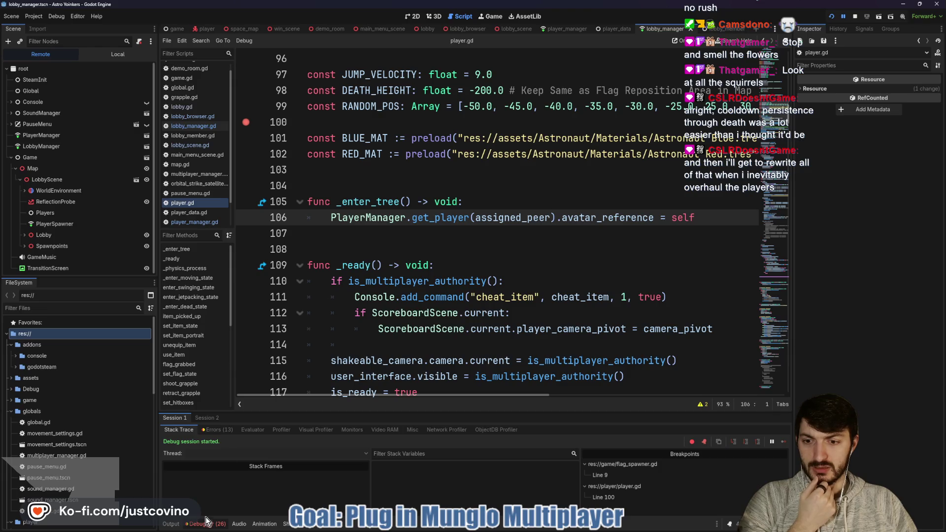
scroll(345, 247, up, 1)
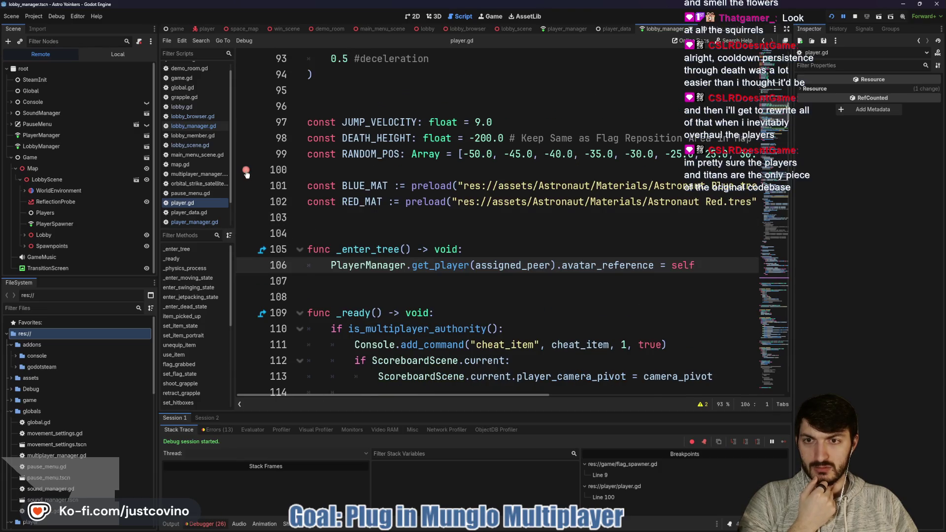
click(245, 170)
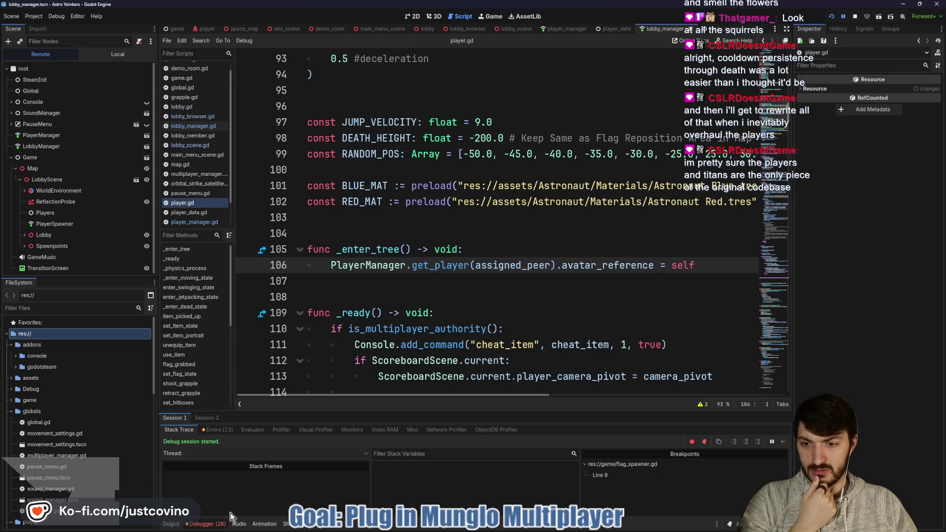
Step: Read through the Node not found errors in the Debugger's Errors list
click(219, 429)
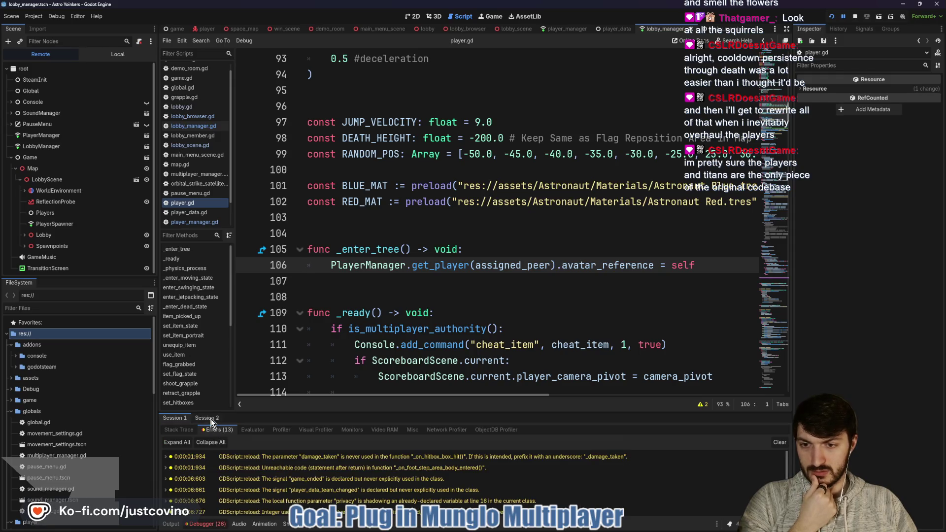
scroll(241, 495, down, 1)
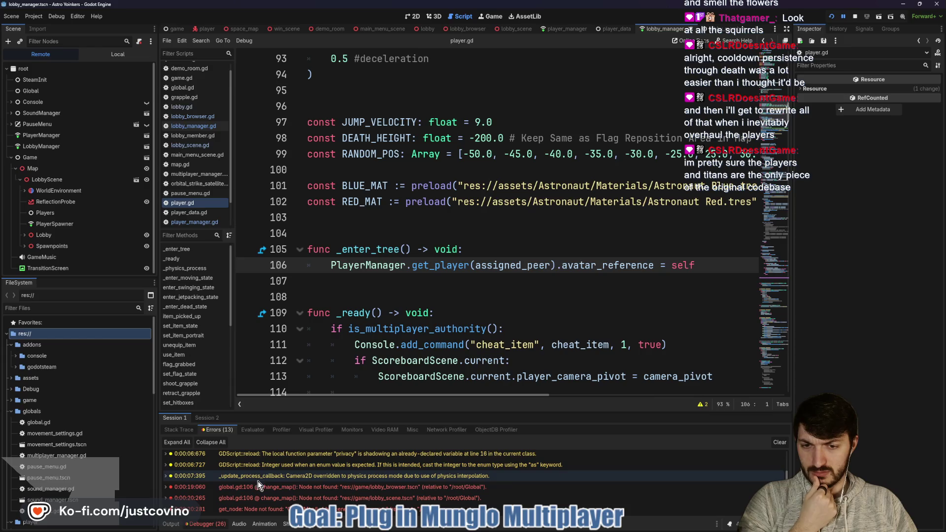
scroll(260, 483, down, 1)
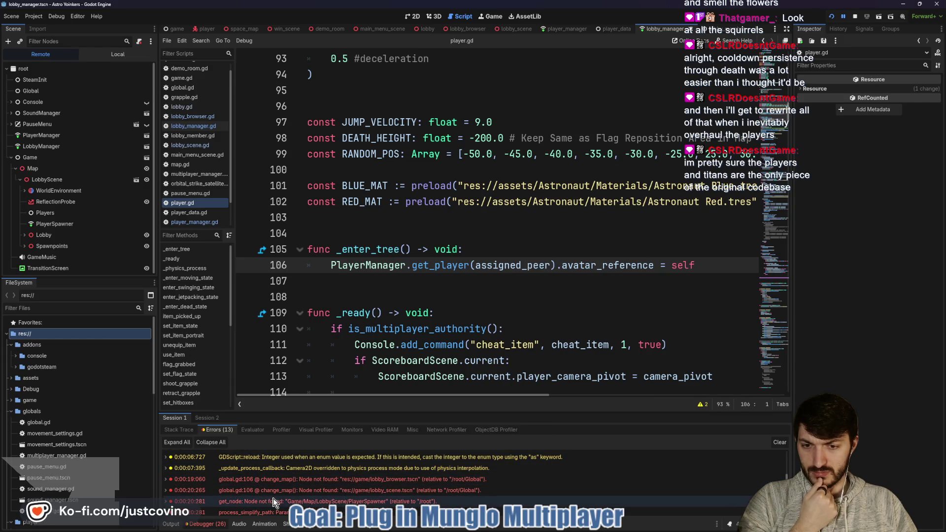
scroll(274, 502, down, 1)
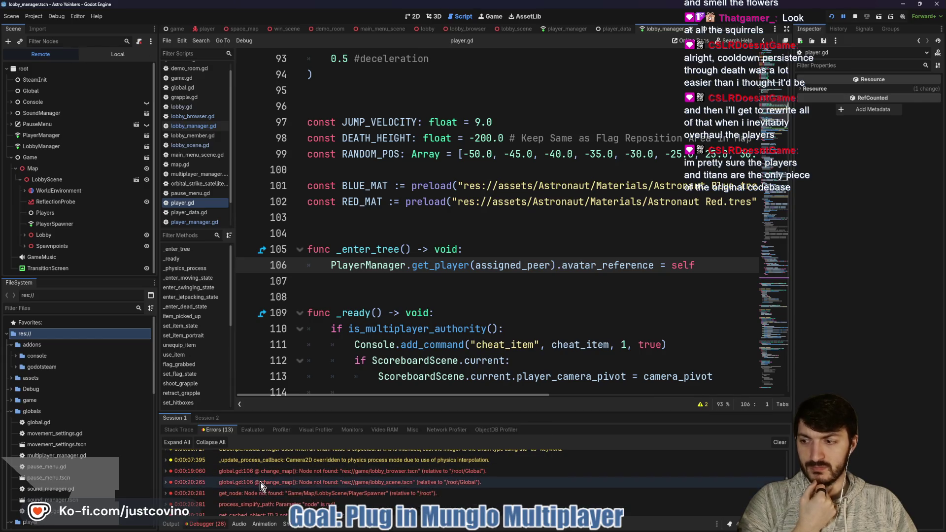
mouse_move(309, 482)
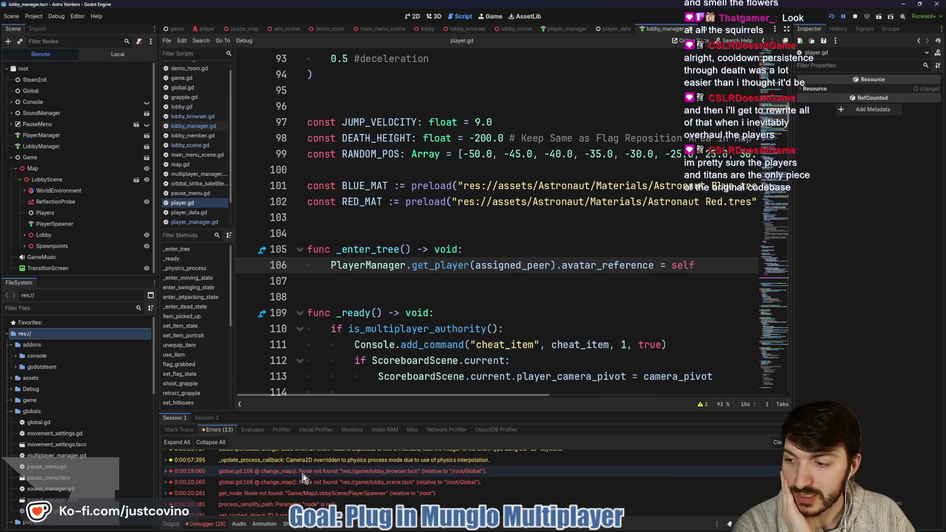
scroll(307, 484, down, 2)
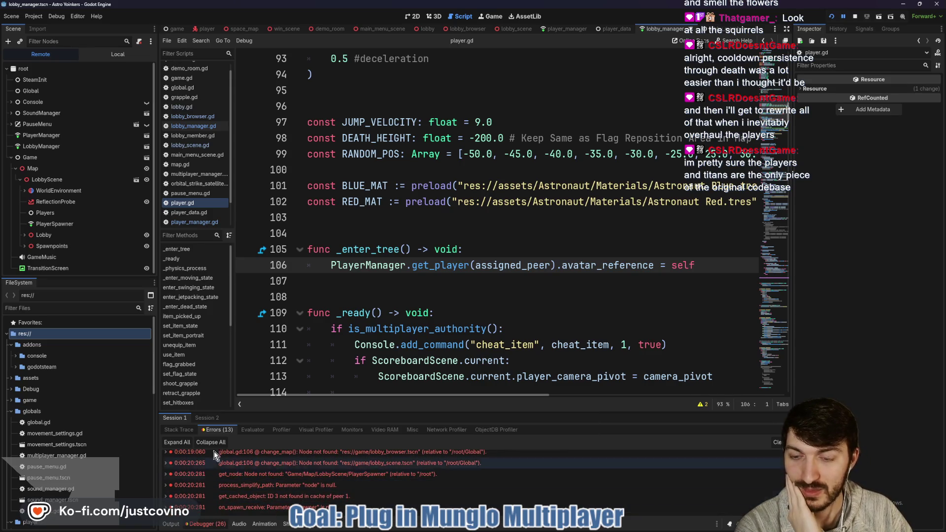
Step: Recheck the second session's errors, then stop the run and open get_player in player_manager.gd
click(207, 418)
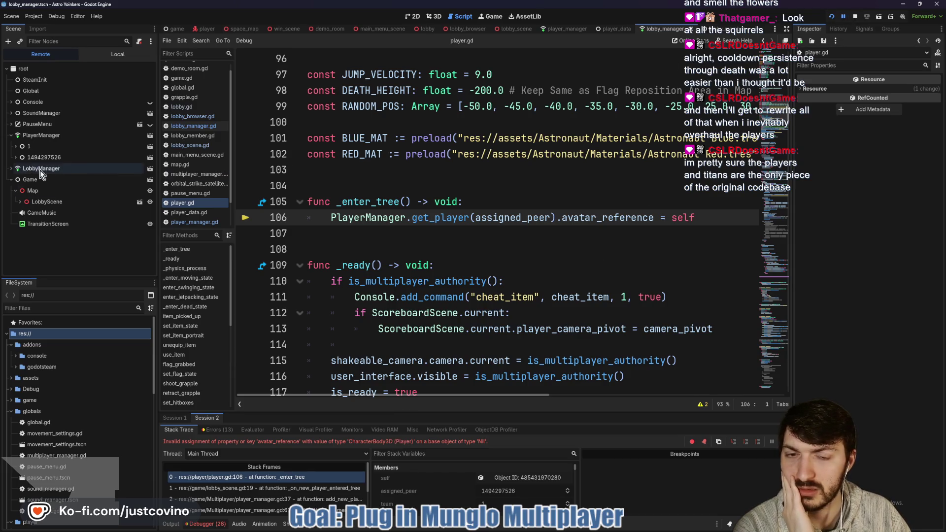
click(213, 429)
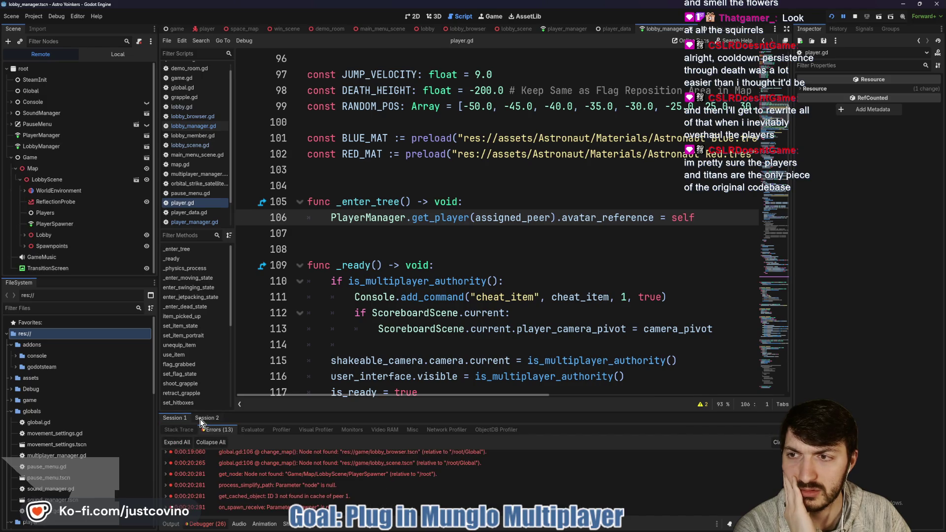
click(202, 419)
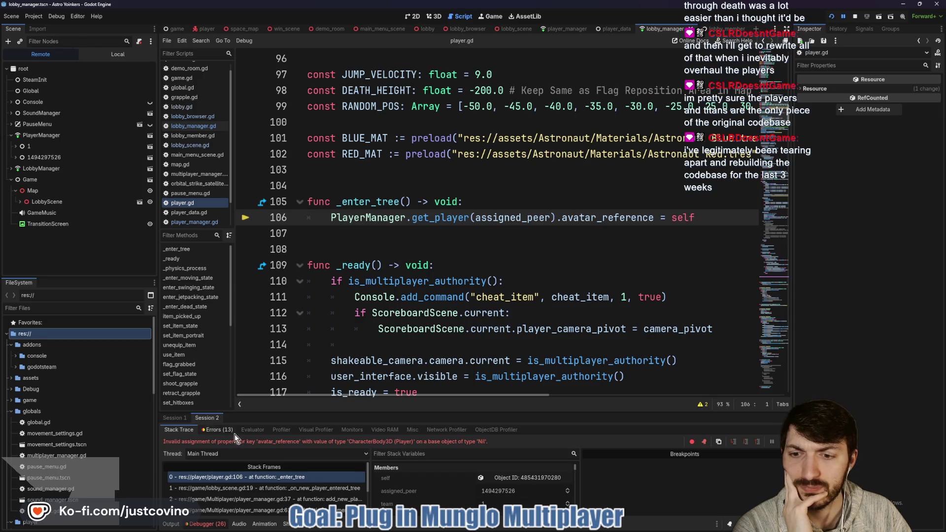
click(856, 18)
ctrl+click(444, 217)
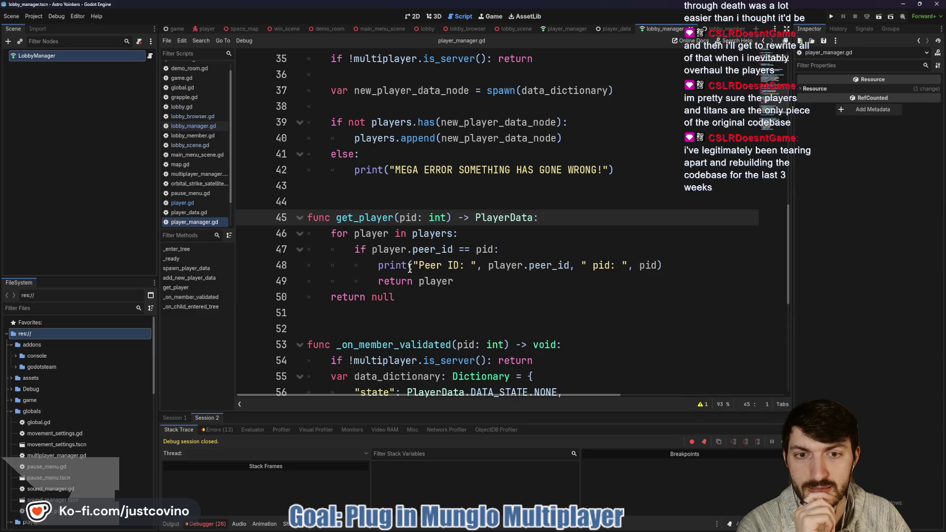
Step: Add print("GETTING PLAYERS: ", players) at the top of get_player and save player_manager.gd
click(172, 526)
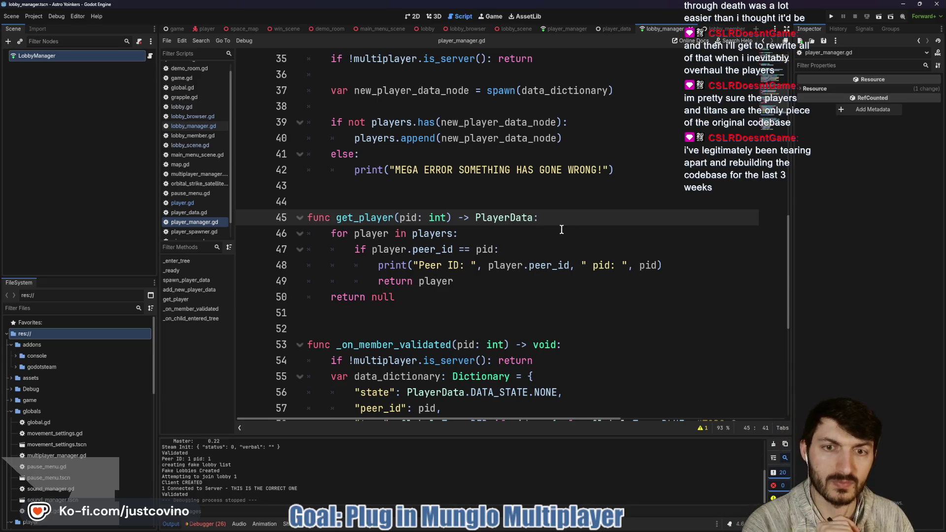
key(Return)
text(pr)
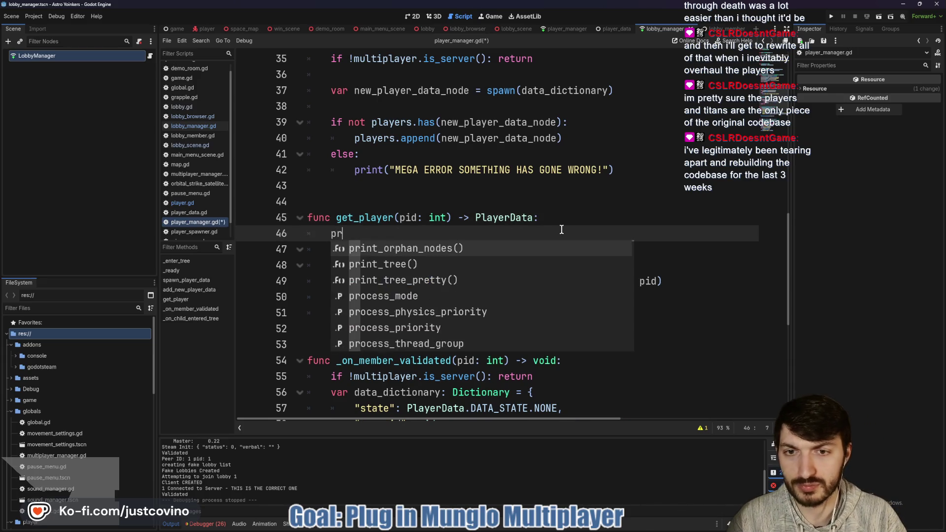
text(int("GETTING PLAYERS: ", )
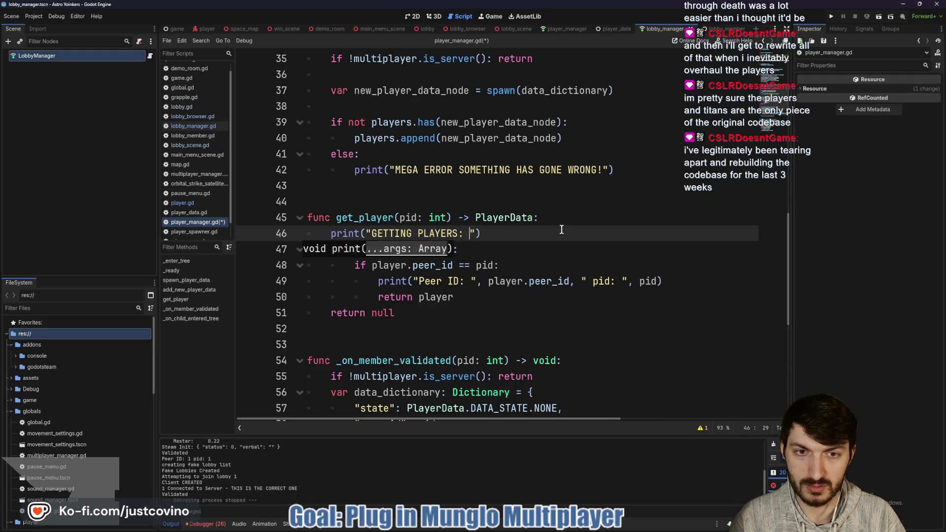
text(players))
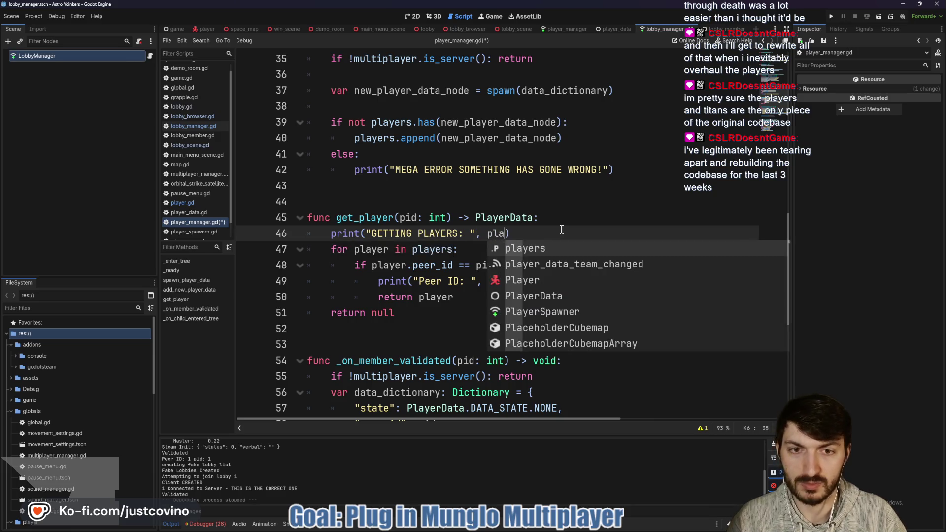
key(ctrl+s)
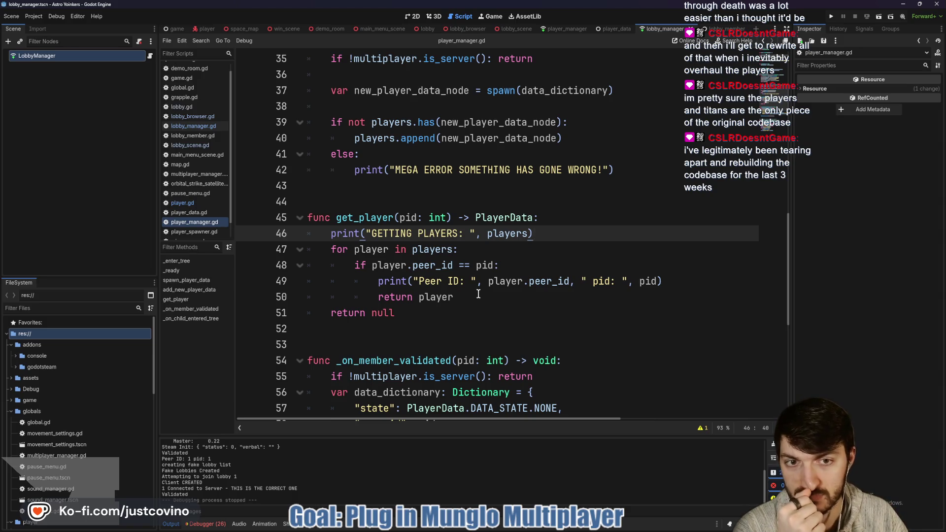
scroll(478, 294, down, 3)
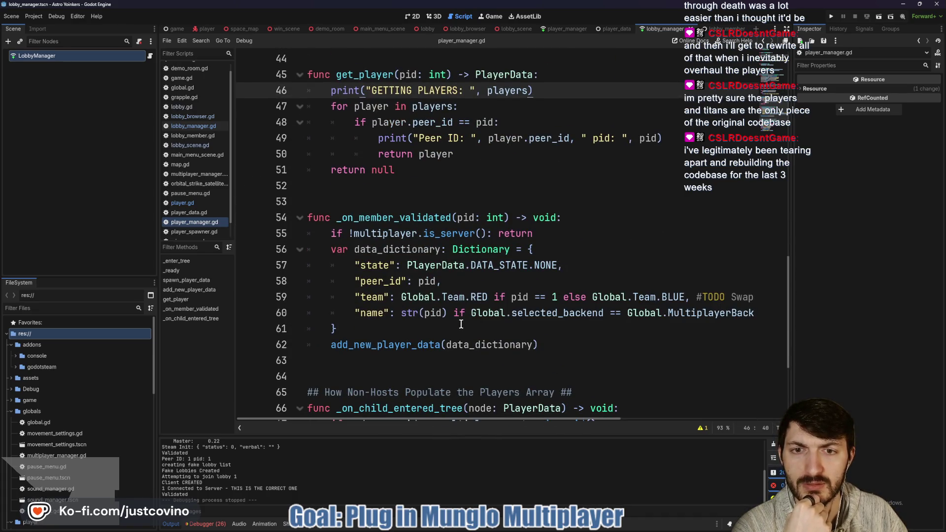
scroll(461, 324, down, 1)
scroll(458, 321, down, 2)
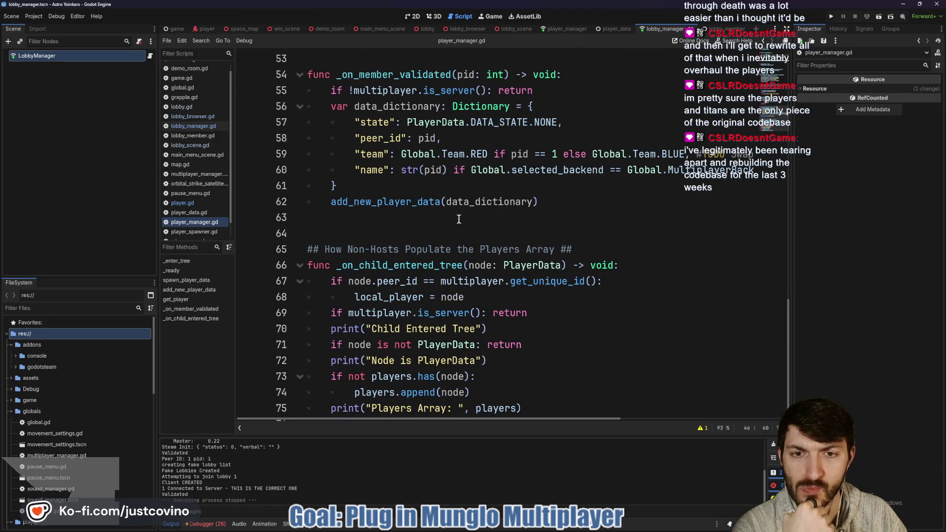
scroll(473, 230, down, 1)
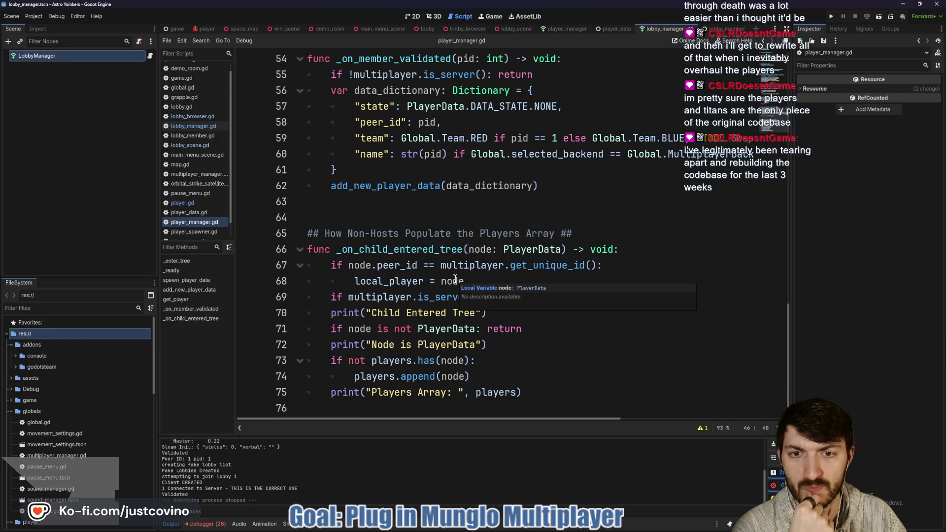
ctrl+click(424, 270)
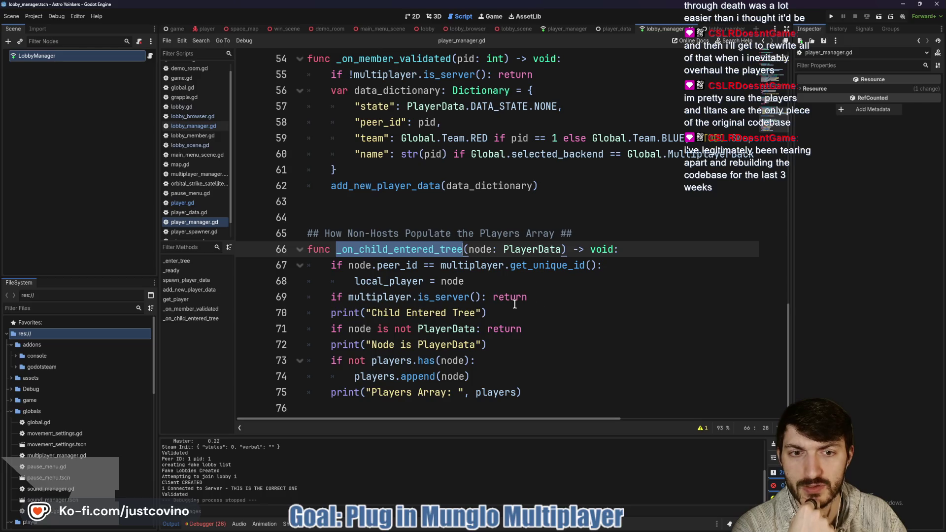
scroll(479, 299, up, 10)
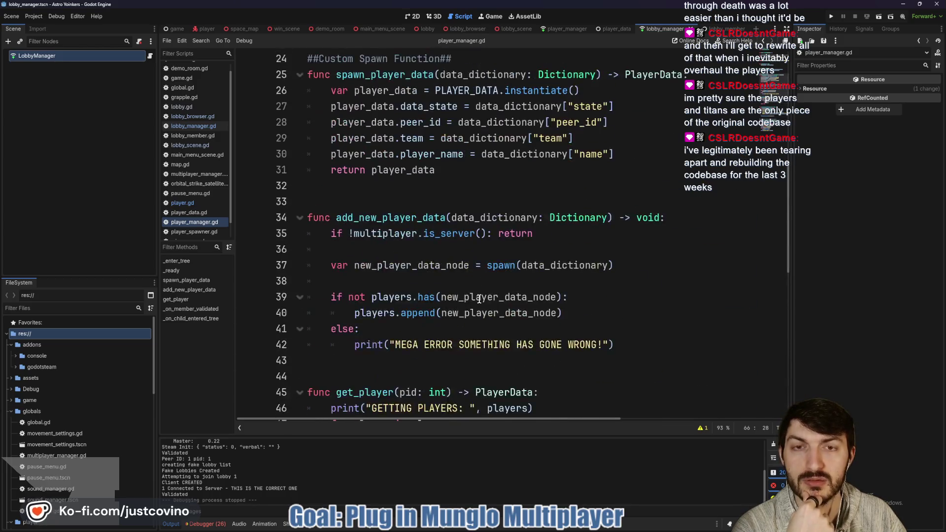
scroll(478, 300, up, 5)
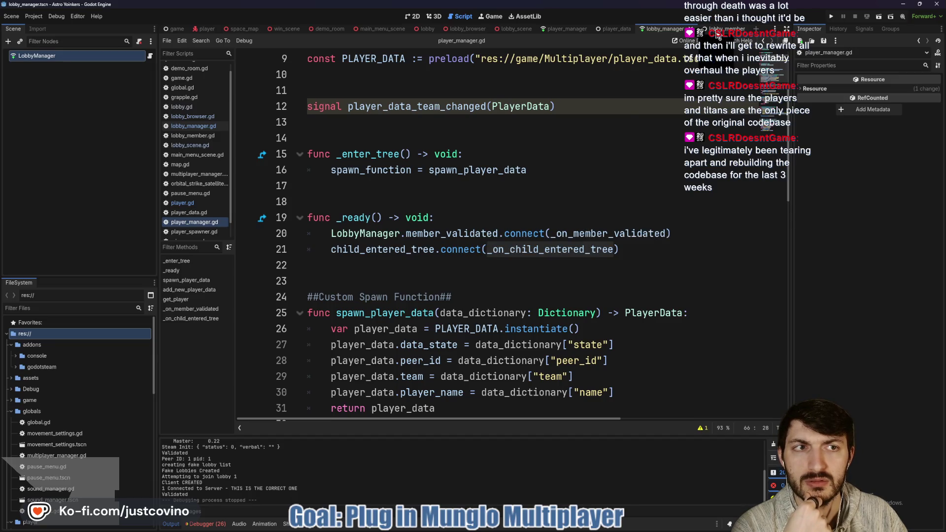
Step: In lobby_manager.gd, review the join_host and start_host functions
click(149, 57)
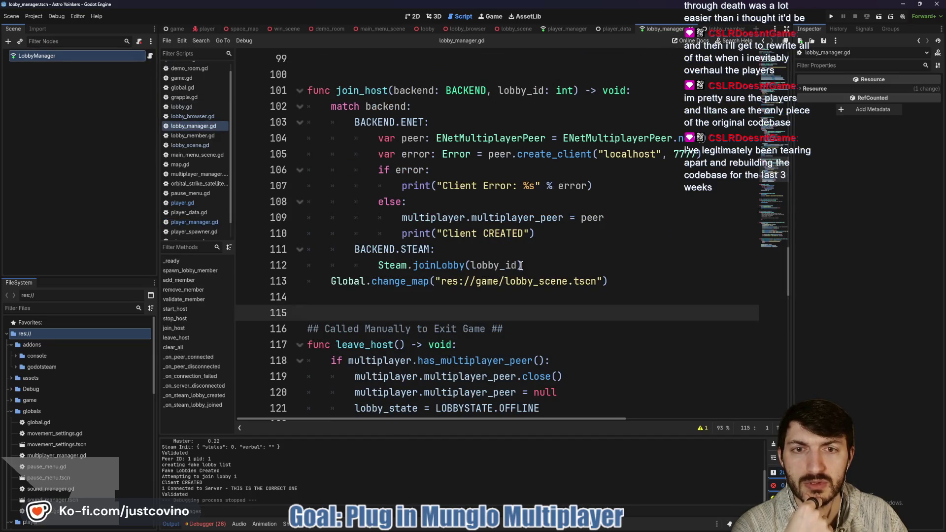
scroll(521, 291, down, 2)
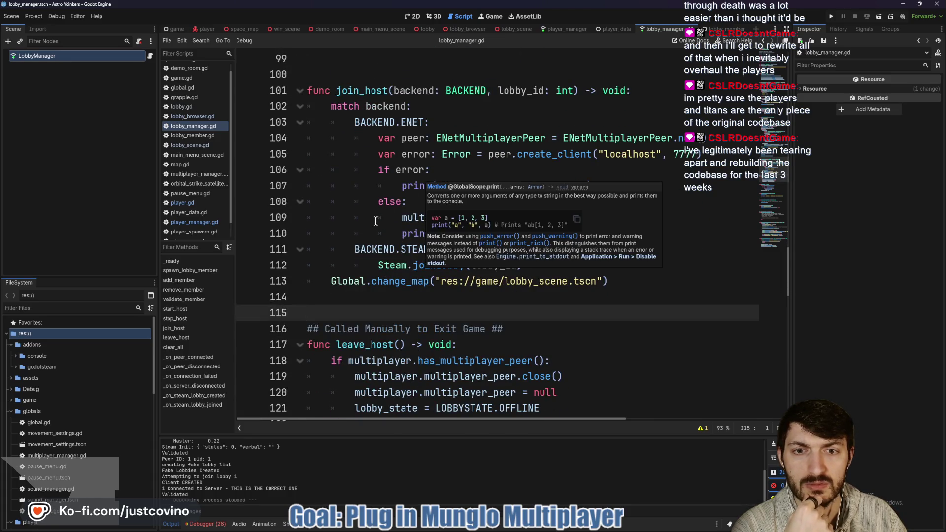
double_click(363, 92)
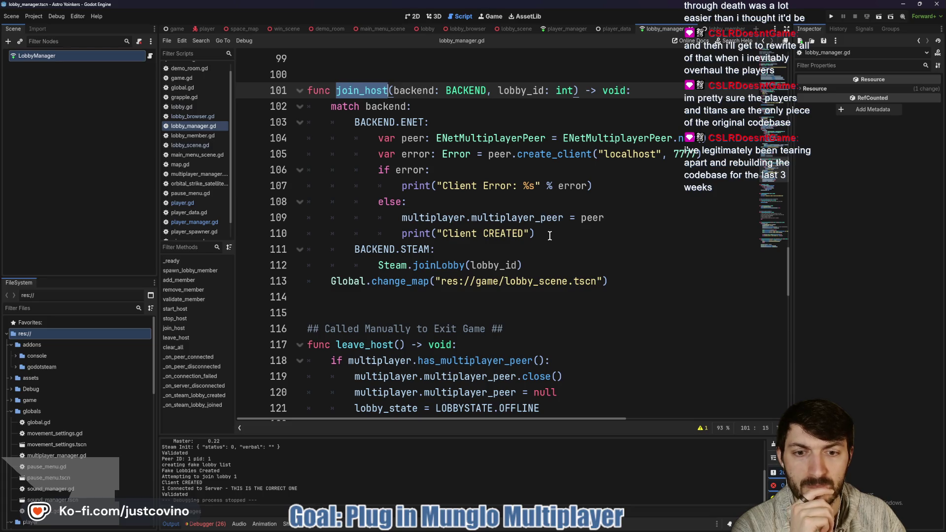
scroll(550, 235, up, 12)
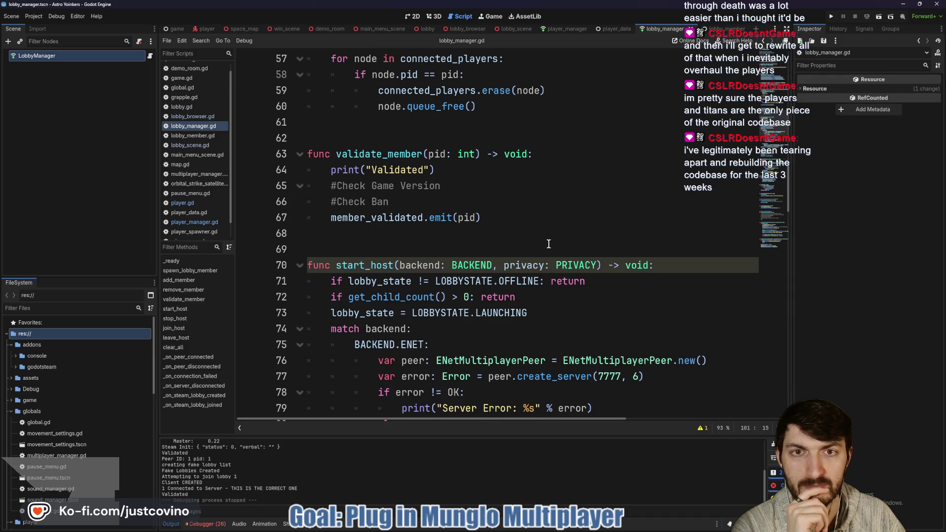
scroll(548, 244, up, 8)
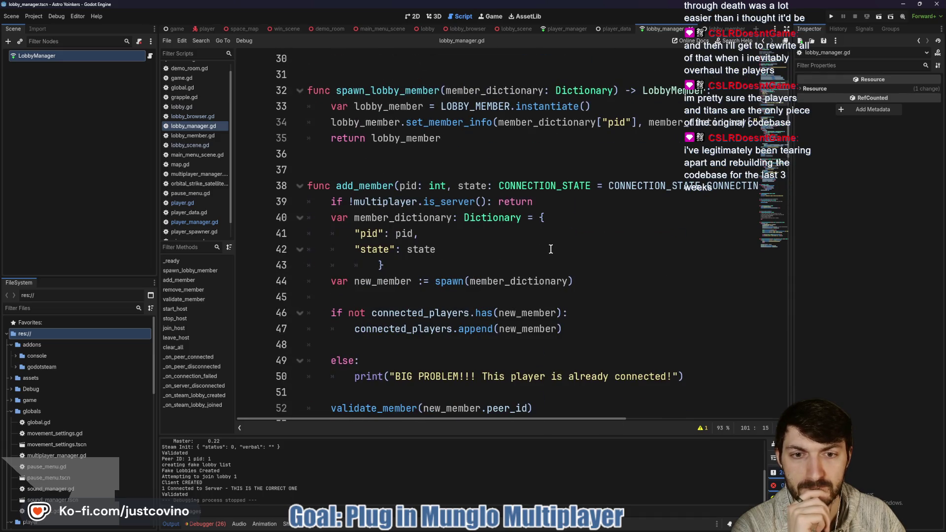
scroll(551, 249, up, 4)
Step: Follow _on_peer_connected to its add_member call
double_click(561, 233)
scroll(572, 257, down, 3)
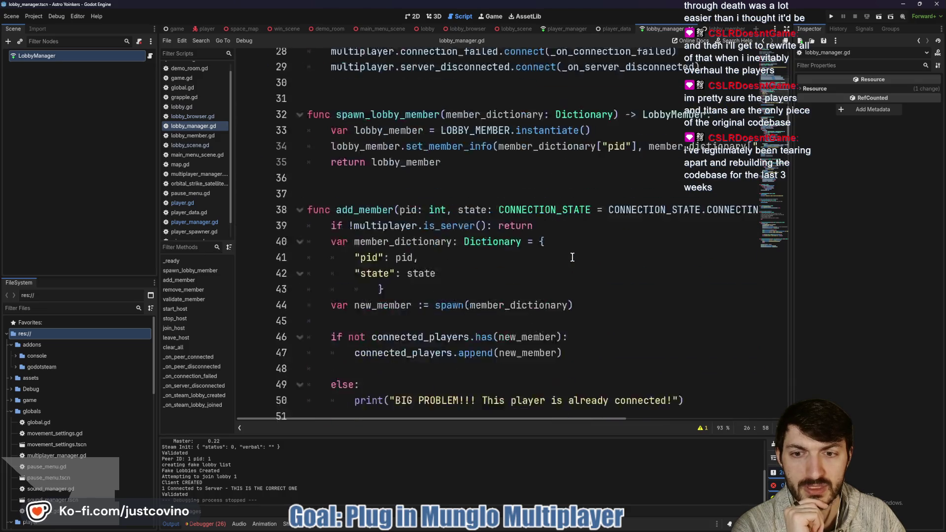
scroll(572, 257, down, 12)
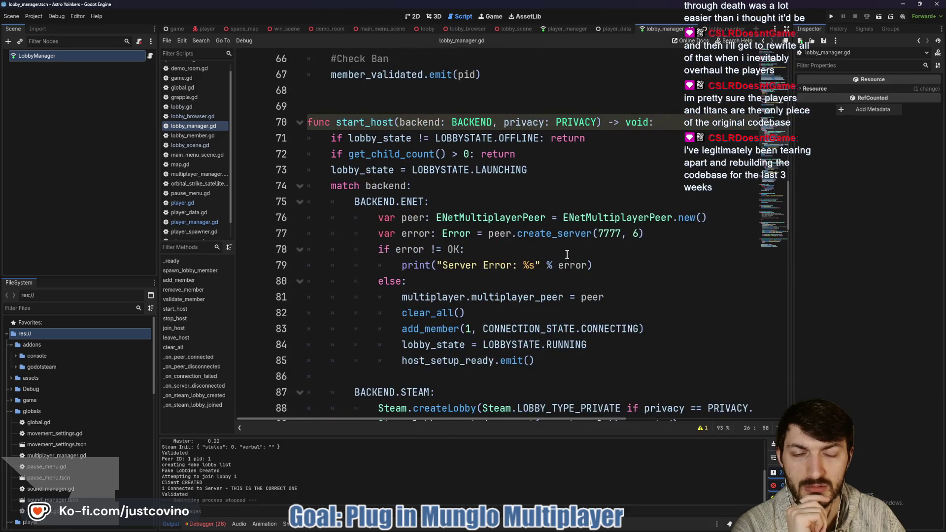
scroll(567, 254, down, 20)
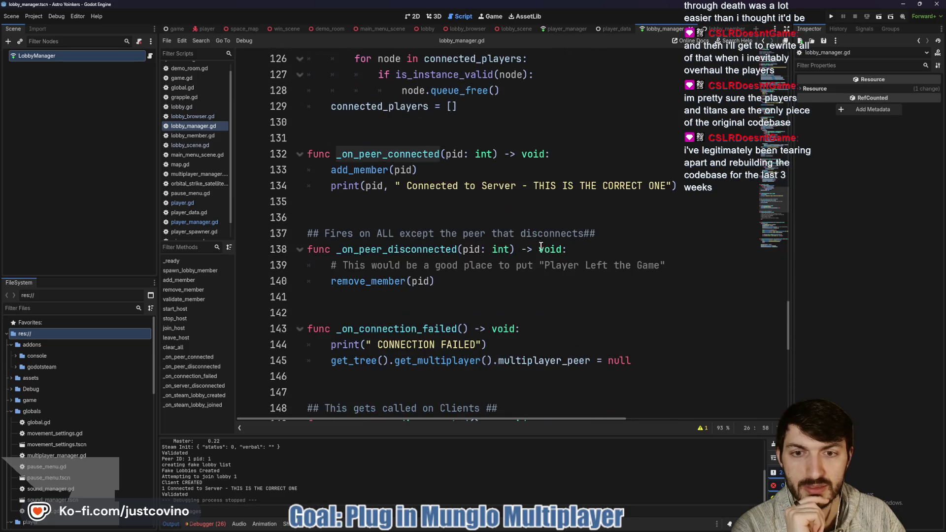
double_click(348, 169)
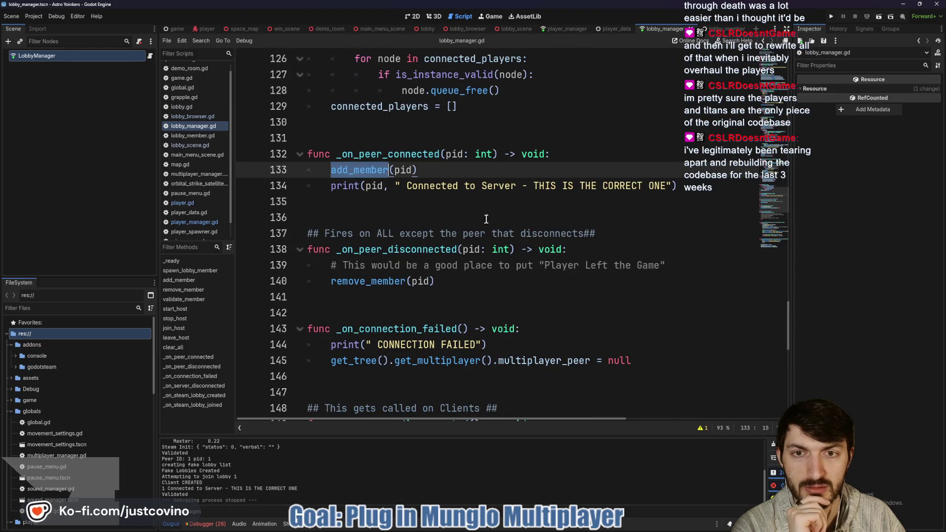
scroll(486, 219, up, 15)
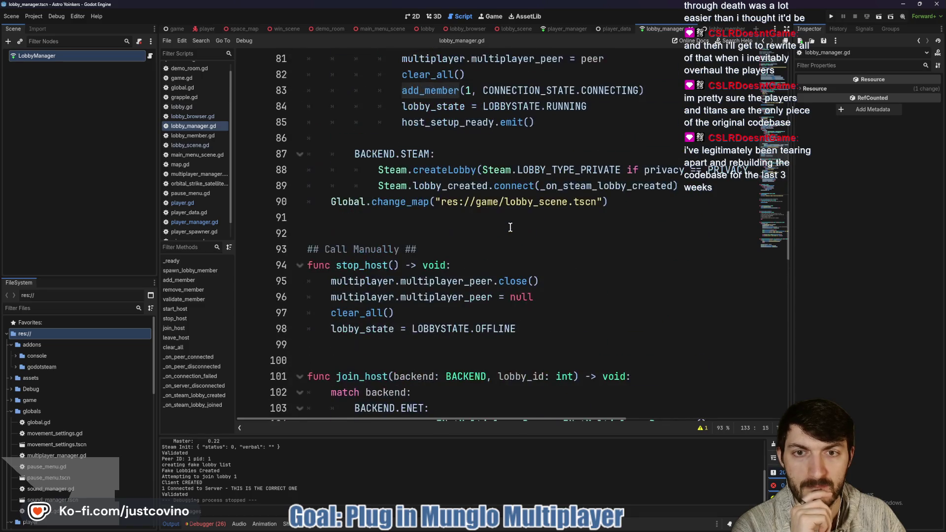
scroll(510, 227, up, 3)
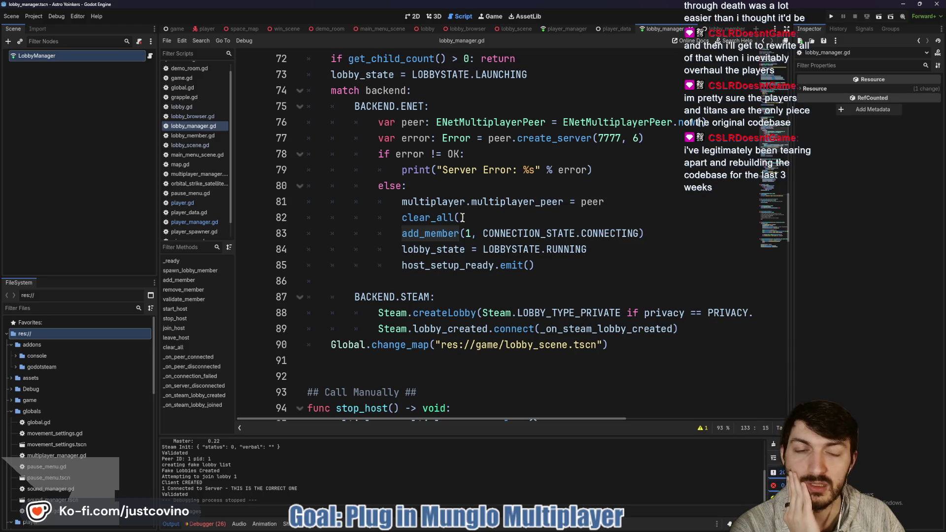
mouse_move(403, 218)
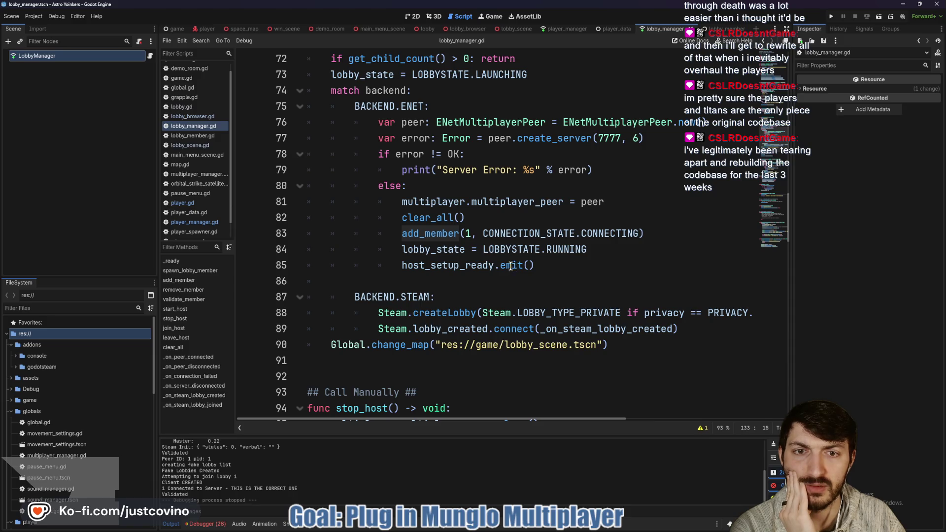
scroll(511, 266, down, 14)
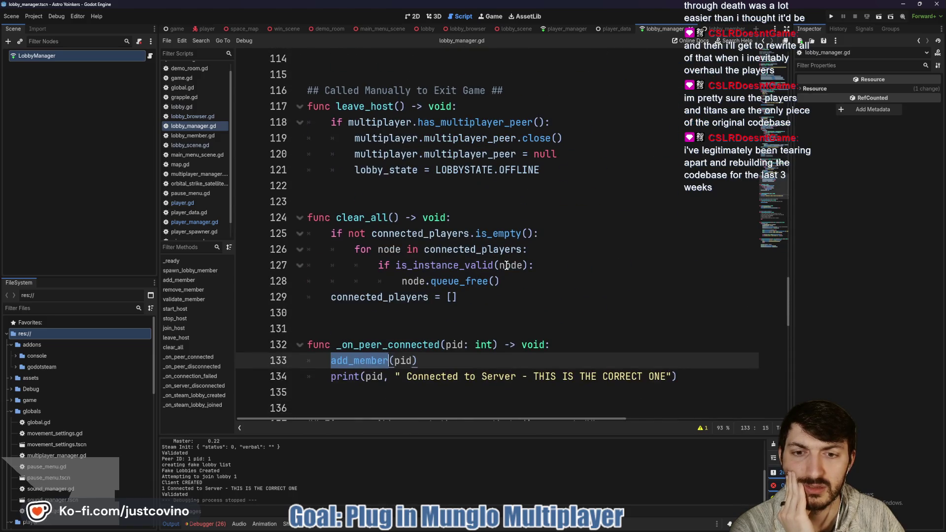
Step: Jump to add_member and locate its validate_member call on line 52
click(182, 280)
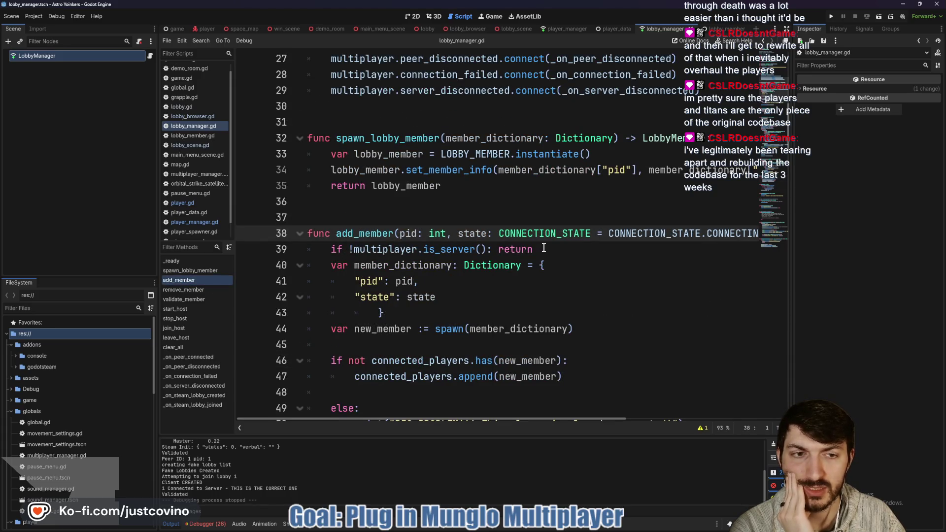
scroll(541, 247, down, 1)
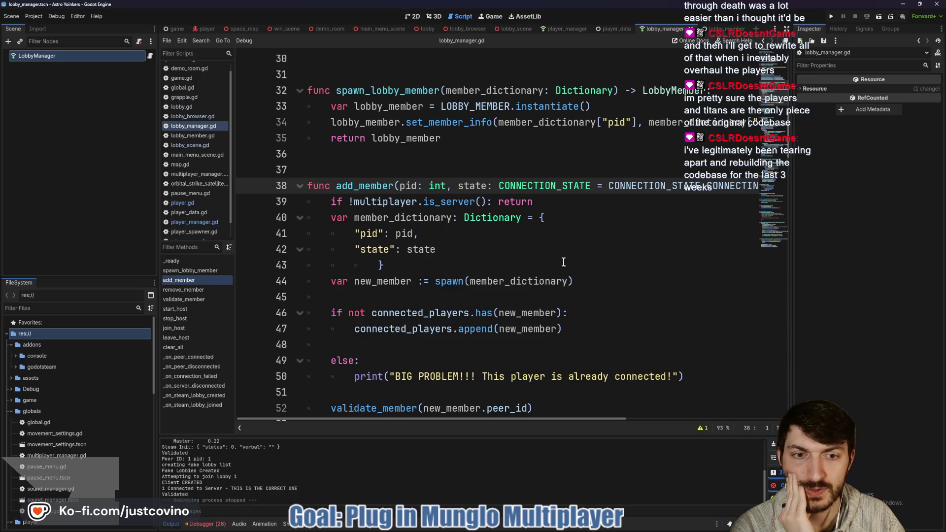
scroll(572, 274, down, 1)
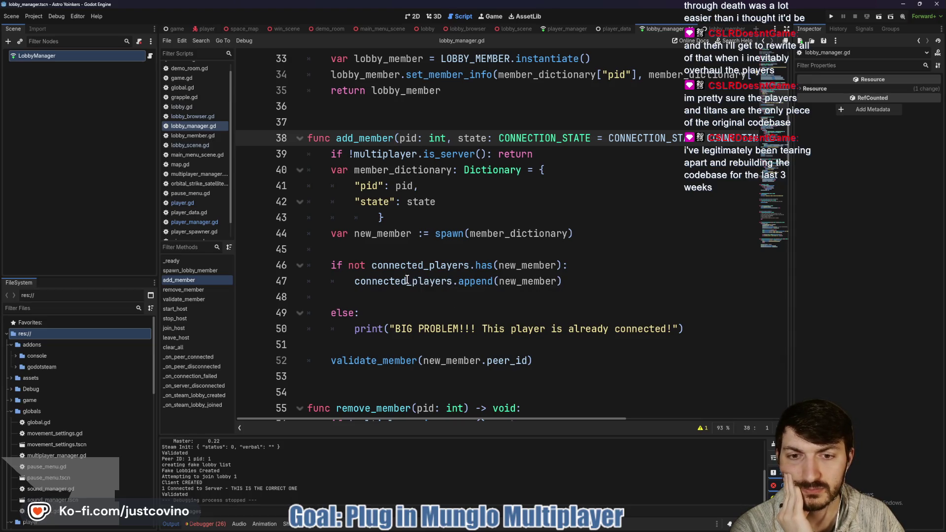
scroll(407, 279, down, 1)
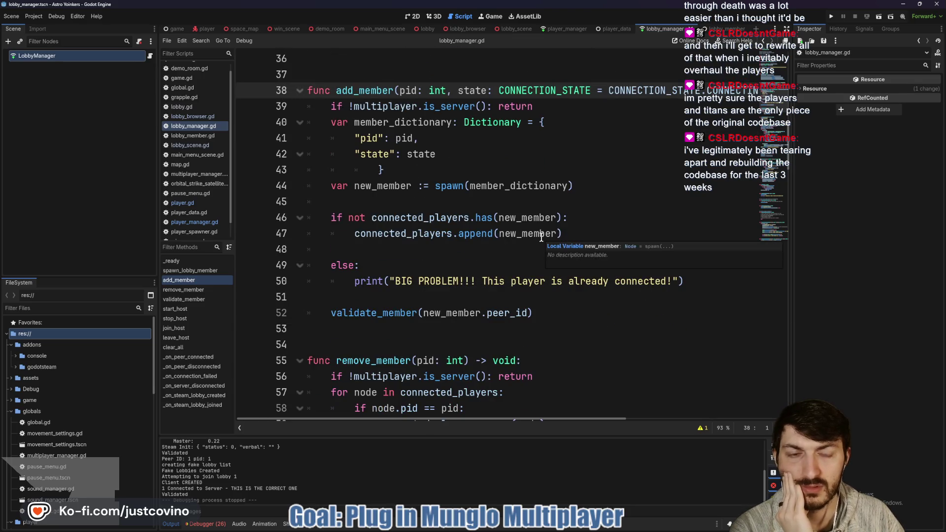
double_click(394, 313)
scroll(462, 285, down, 4)
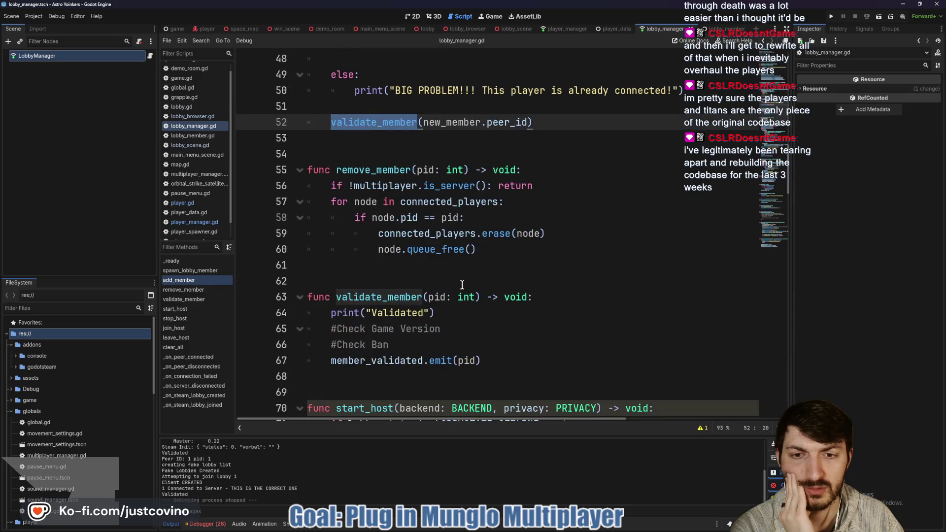
Step: Change line 64 to print(pid, " Validated") and save lobby_manager.gd
click(371, 312)
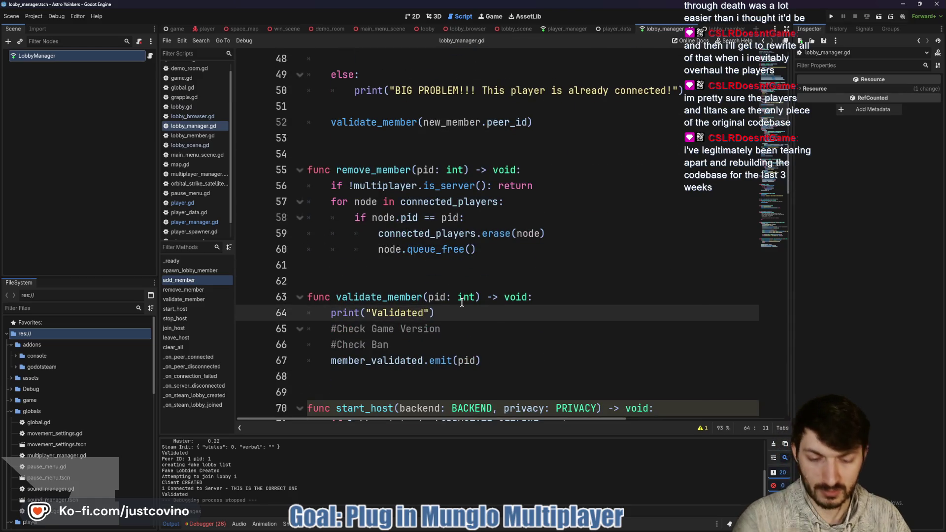
text(pid,)
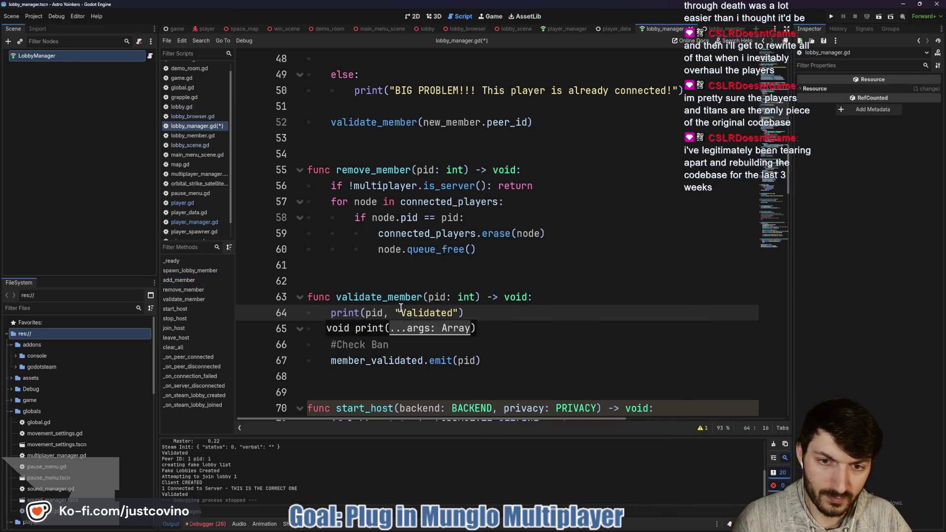
click(401, 312)
click(516, 312)
key(ctrl+s)
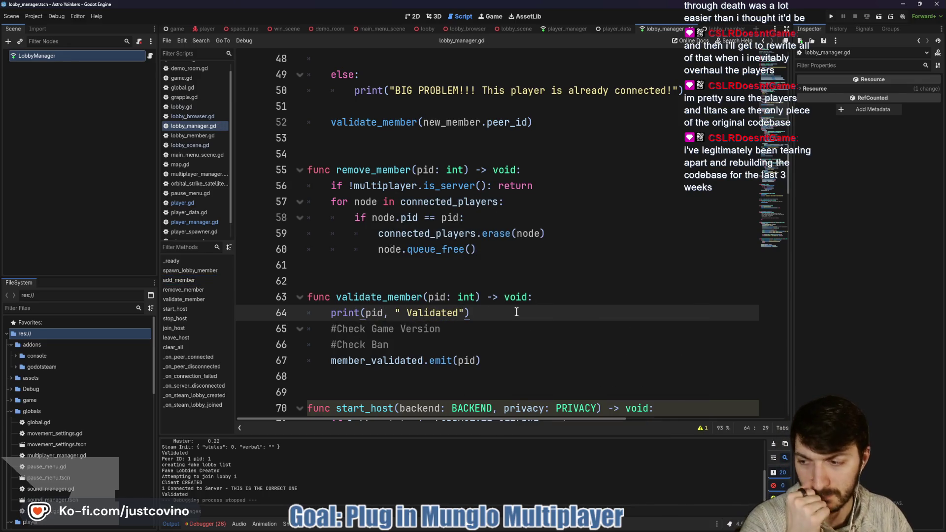
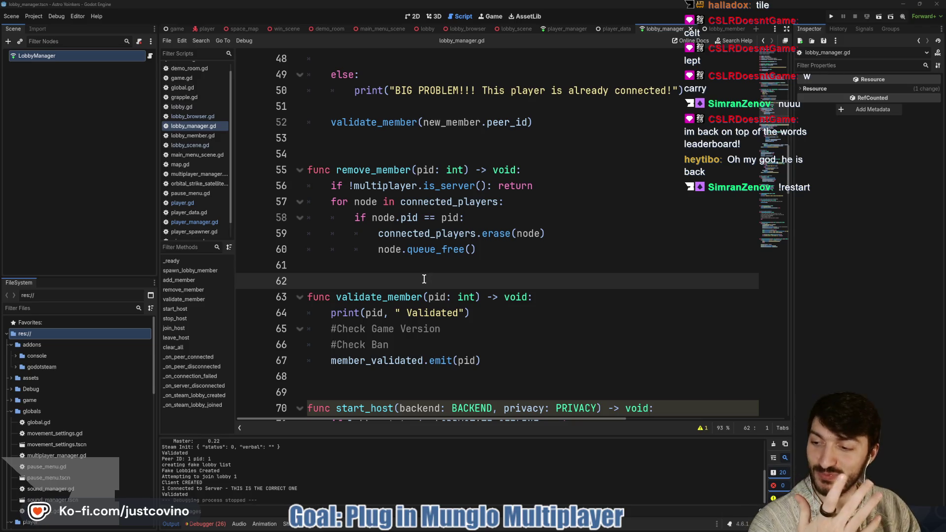
Step: Scroll down the script and place the caret on blank line 69
scroll(471, 295, down, 2)
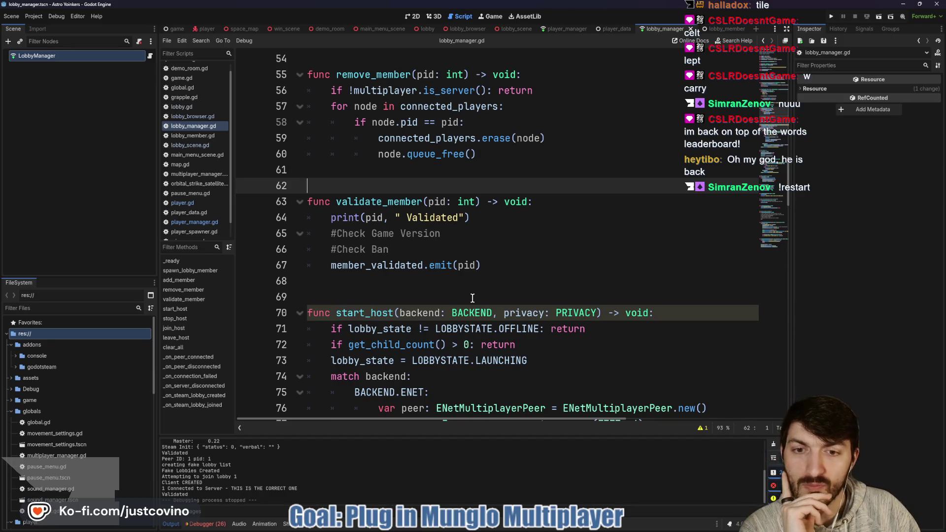
scroll(472, 298, down, 2)
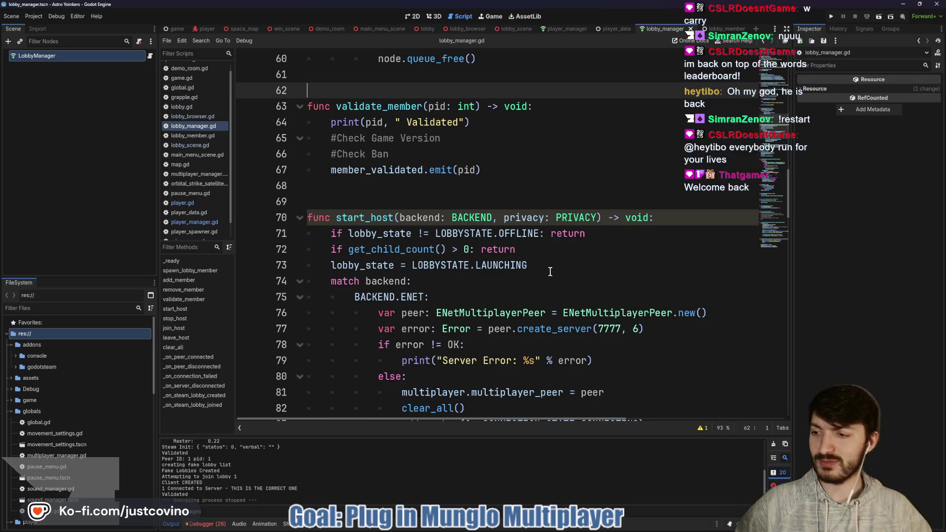
click(481, 208)
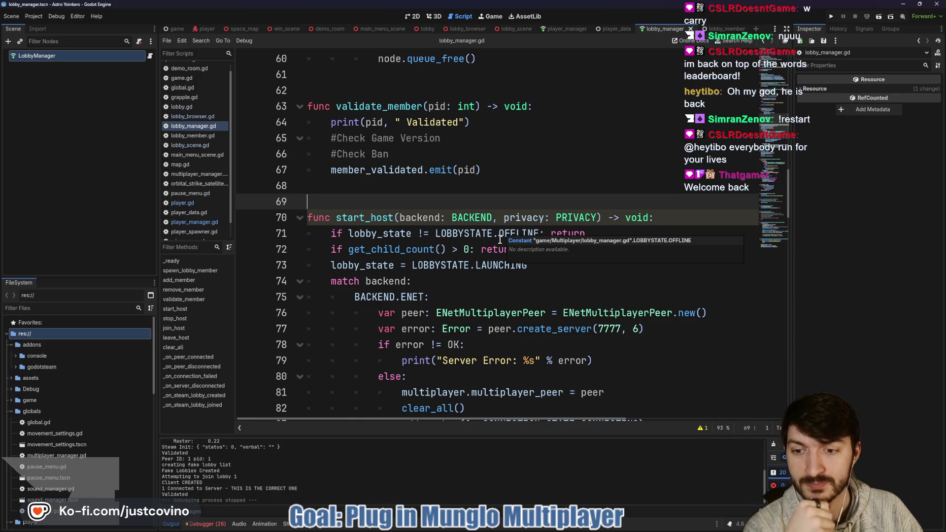
Step: Show the debugger's Errors list and enlarge the panel to read more rows
click(211, 525)
click(223, 430)
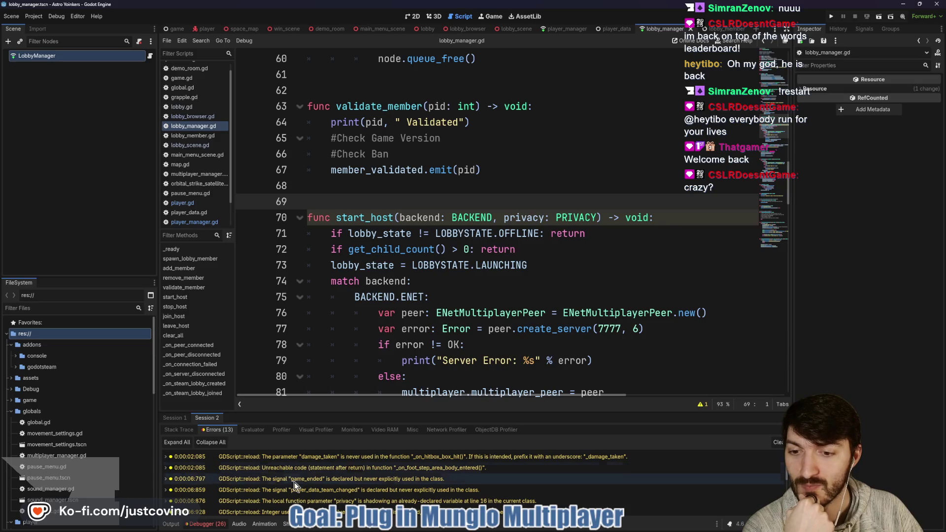
scroll(294, 482, down, 3)
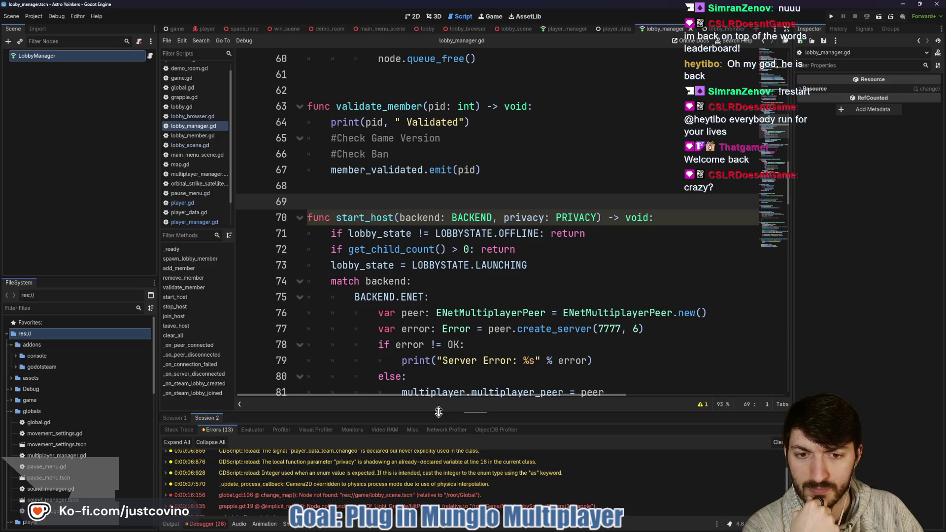
drag(438, 412, 435, 241)
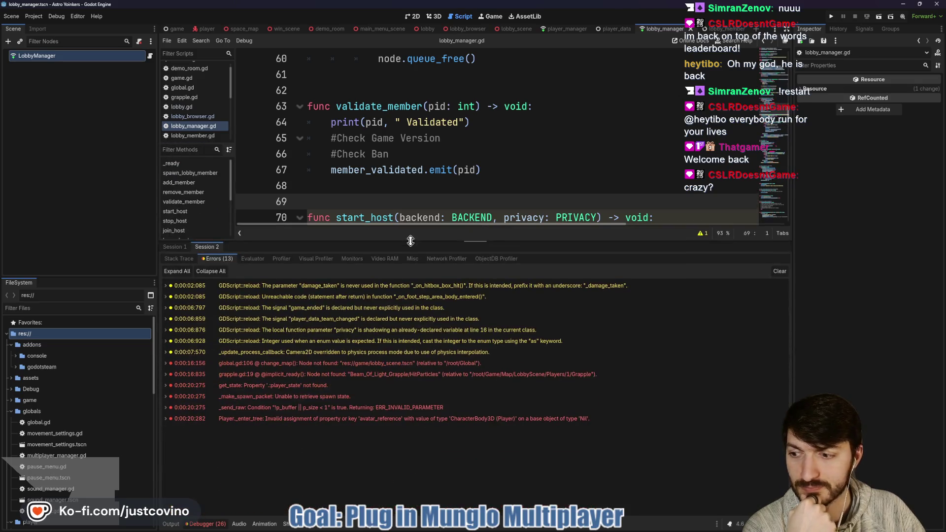
Step: Expand the get_state 'player_state not found' error, then clear the list and shrink the dock
click(395, 385)
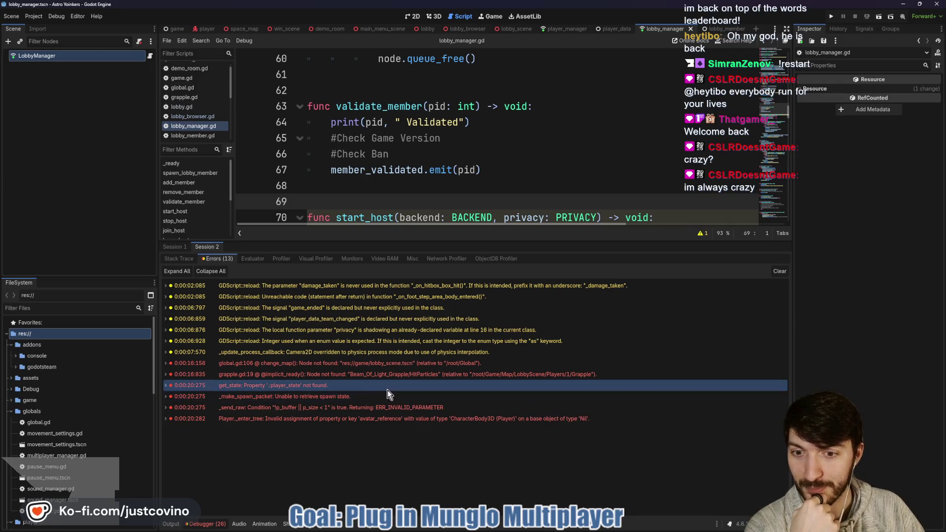
mouse_move(338, 388)
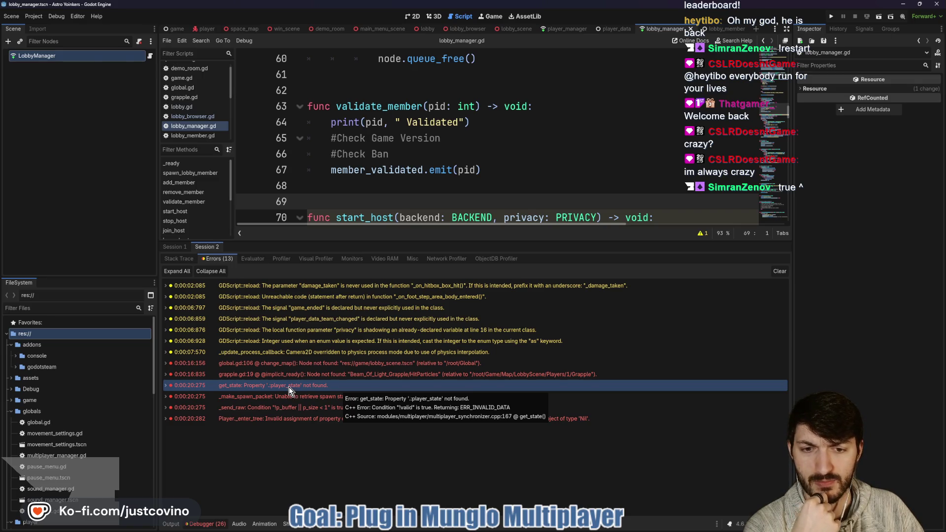
double_click(289, 386)
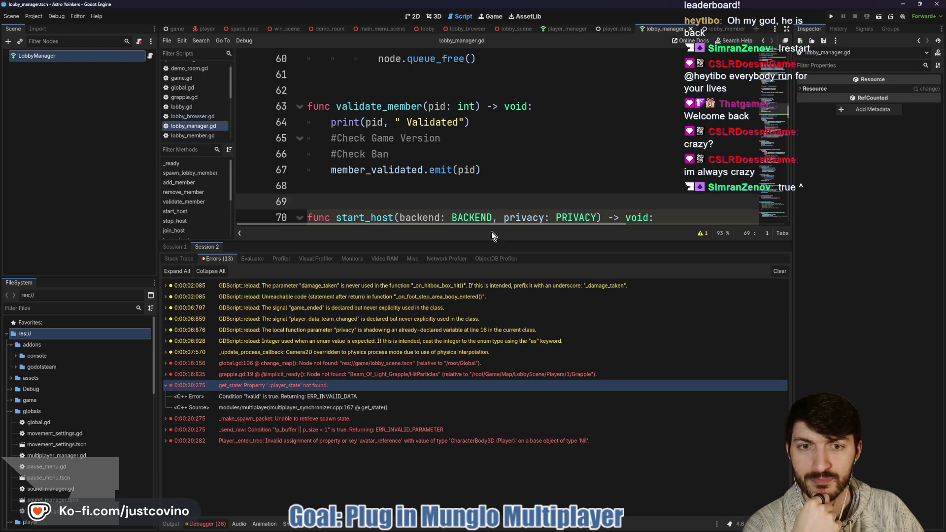
click(780, 271)
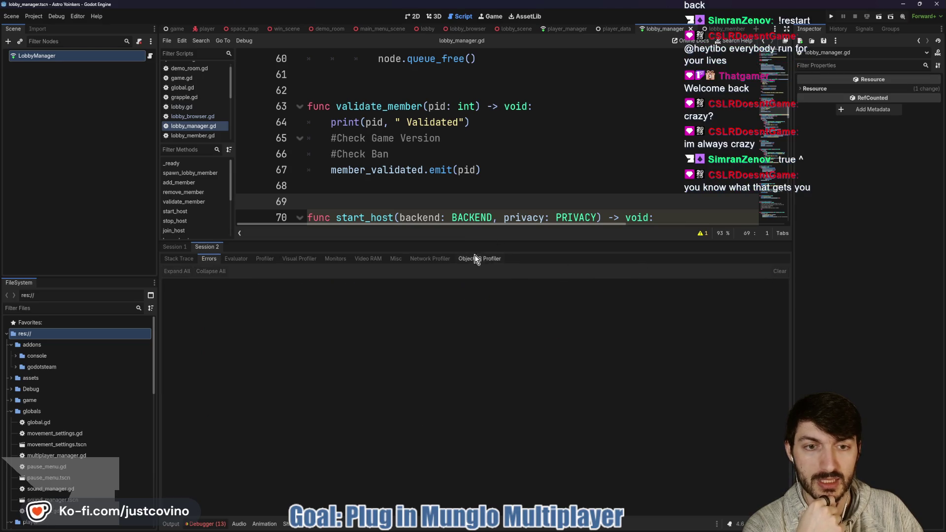
drag(474, 241, 474, 412)
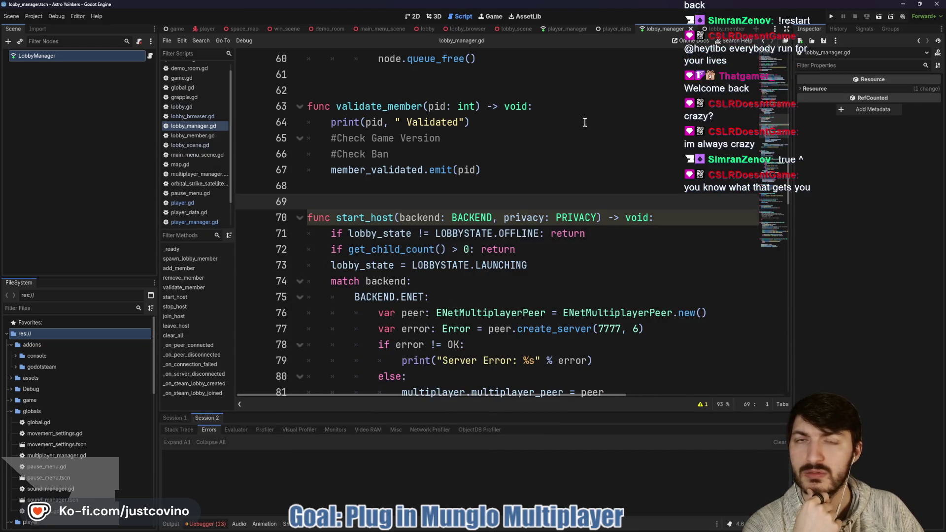
Step: In the player_data scene, delete PlayerData:player_state from the synchronized properties
click(716, 29)
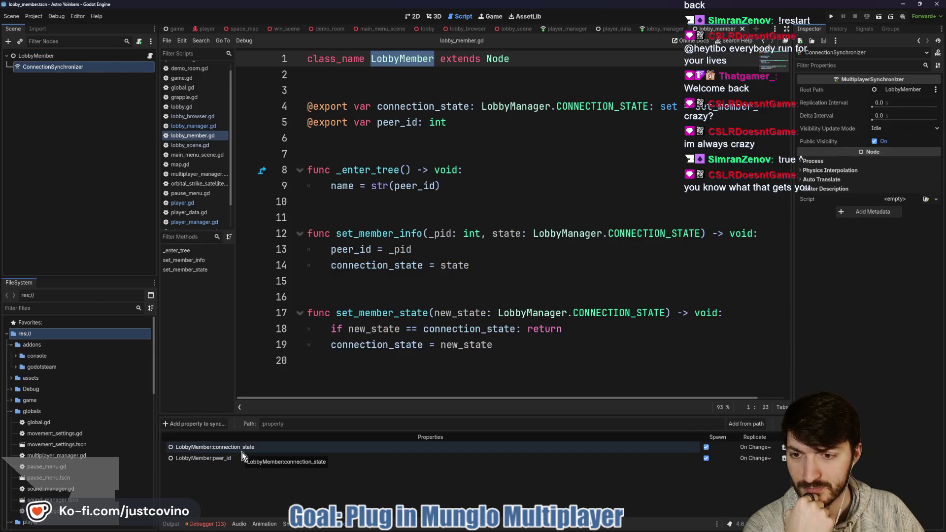
click(615, 29)
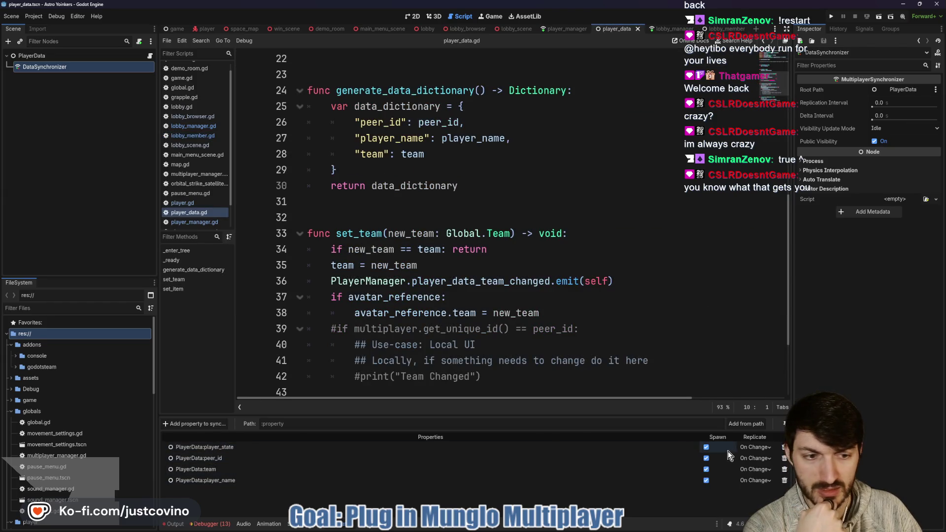
click(784, 447)
click(453, 275)
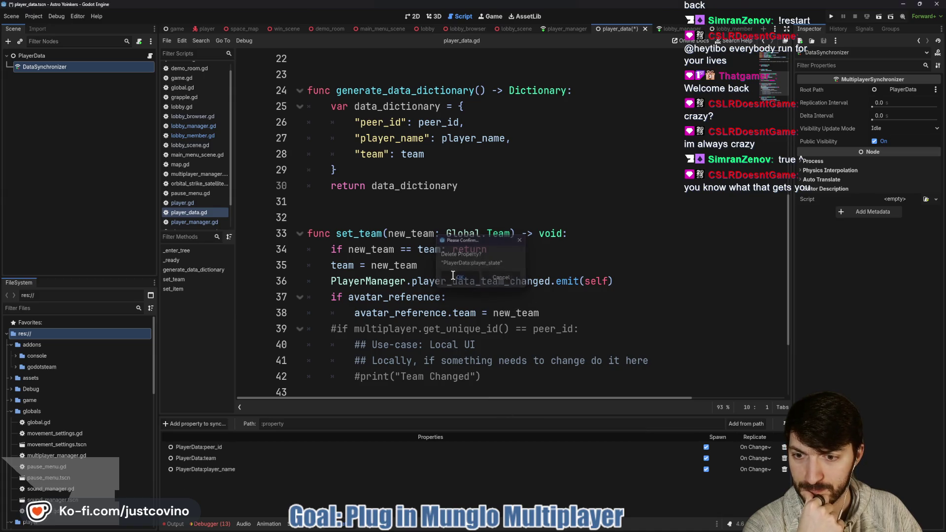
Step: Add data_state as a synchronized property with Replicate set to On Change
click(196, 427)
click(451, 171)
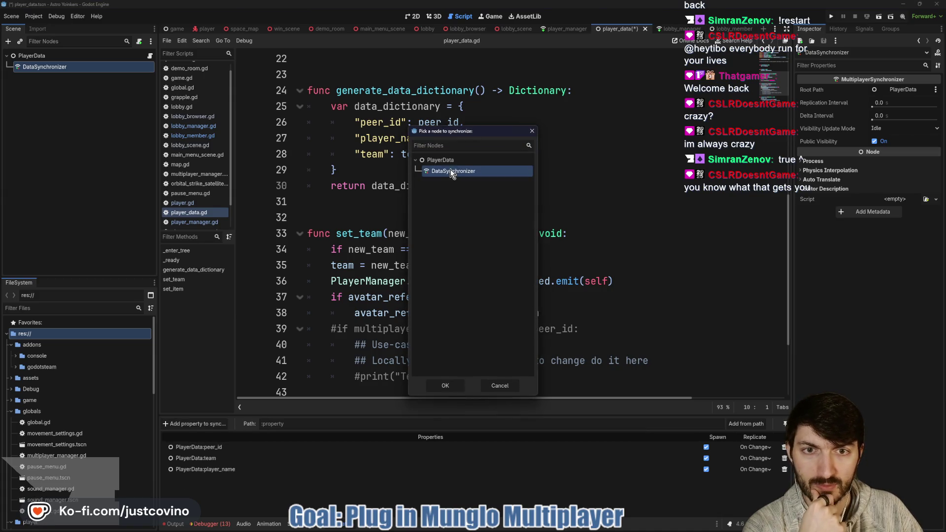
click(443, 386)
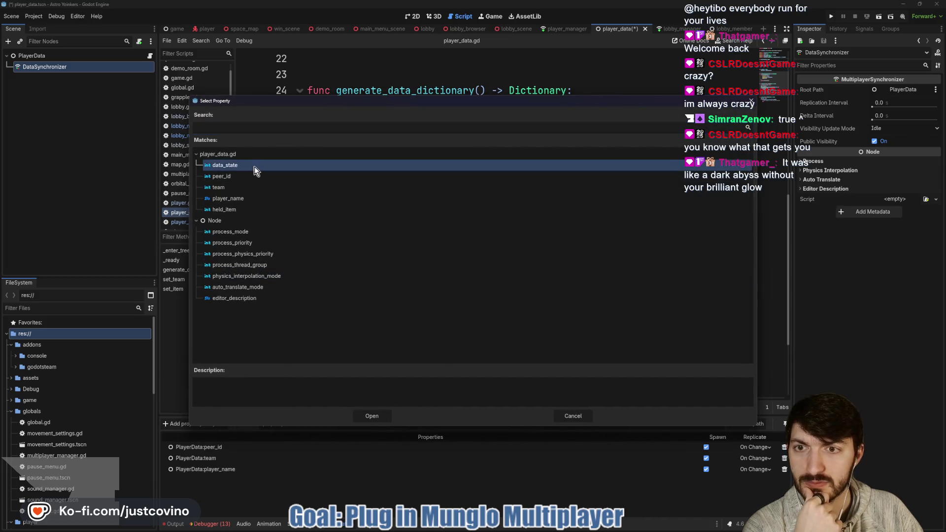
click(385, 417)
click(760, 482)
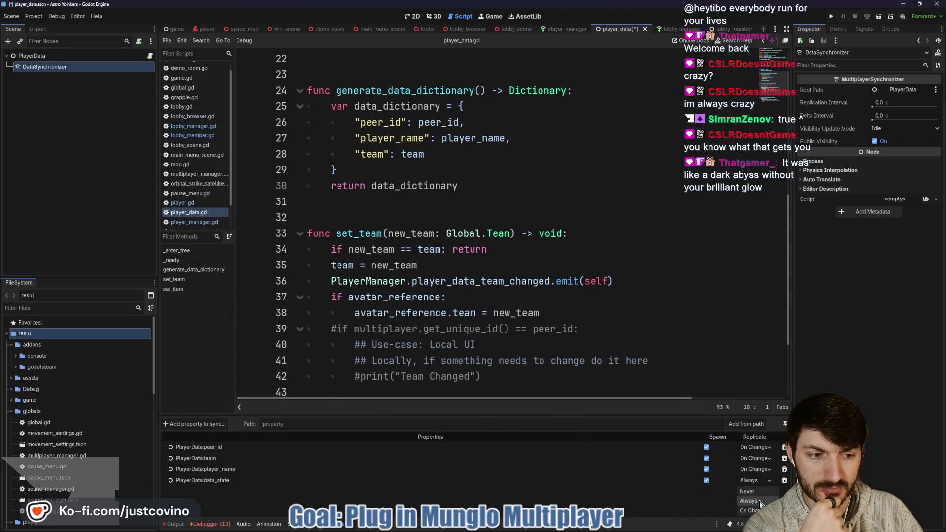
click(756, 511)
Step: Save the scene and run the game in two debug instances
click(443, 266)
key(ctrl+s)
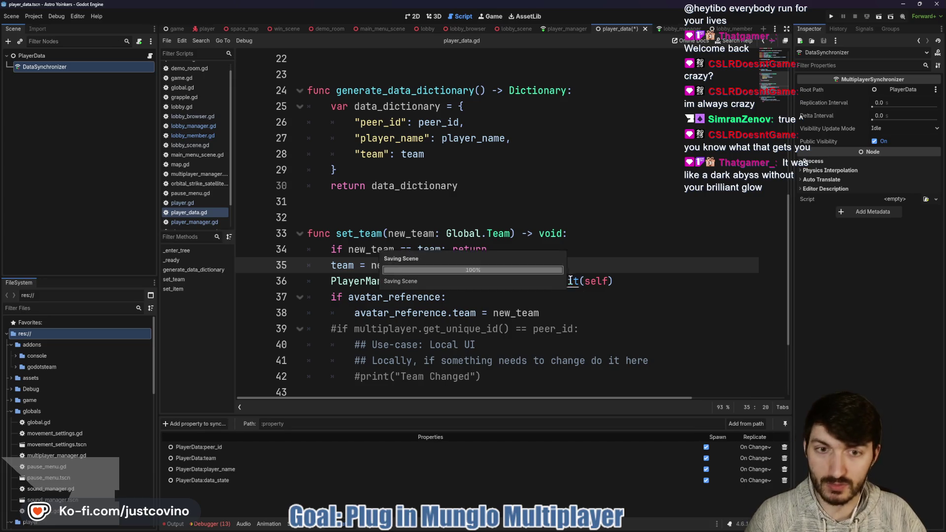
click(830, 16)
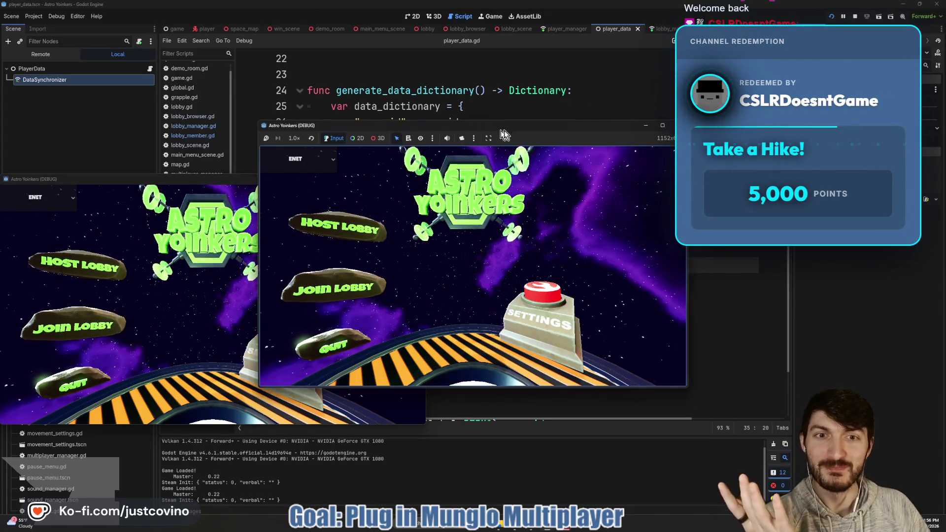
Step: Place the two game windows side by side, host a public lobby in one, join from the other
drag(504, 130, 698, 138)
drag(341, 179, 344, 156)
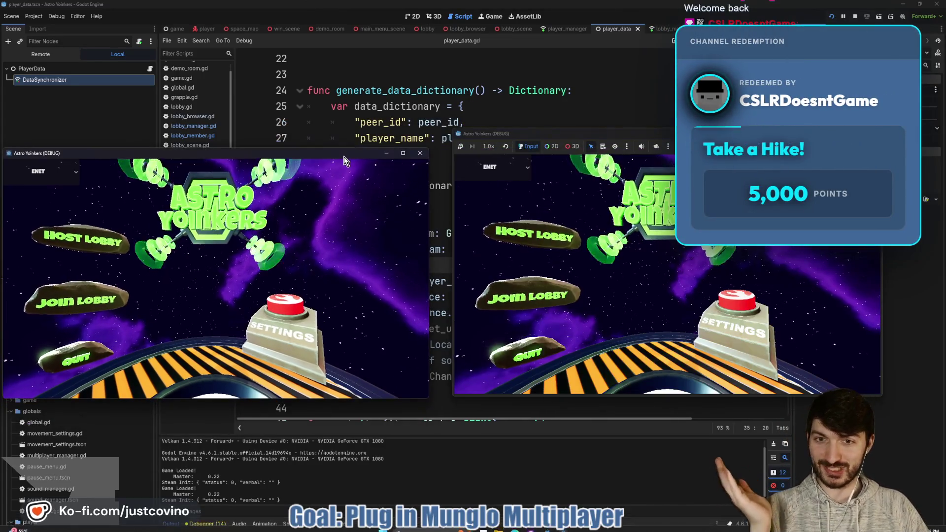
click(550, 232)
click(648, 226)
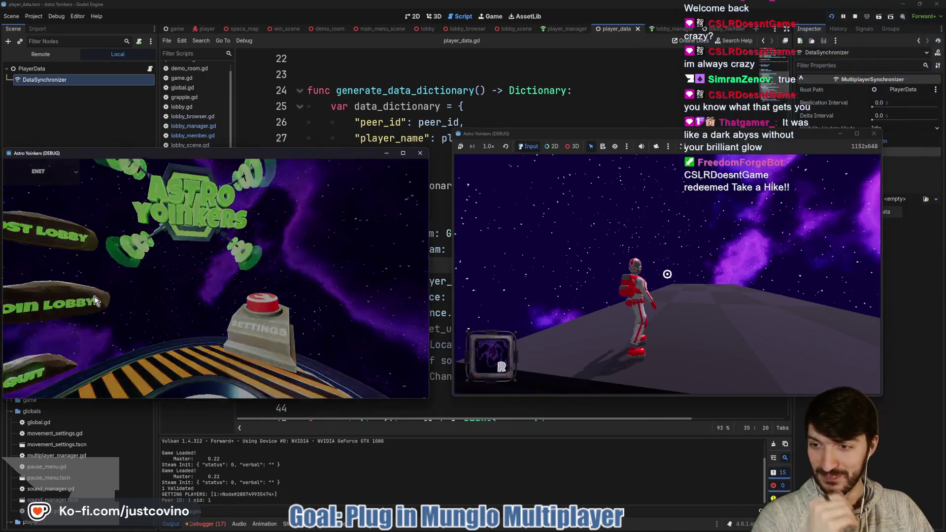
click(95, 301)
click(269, 201)
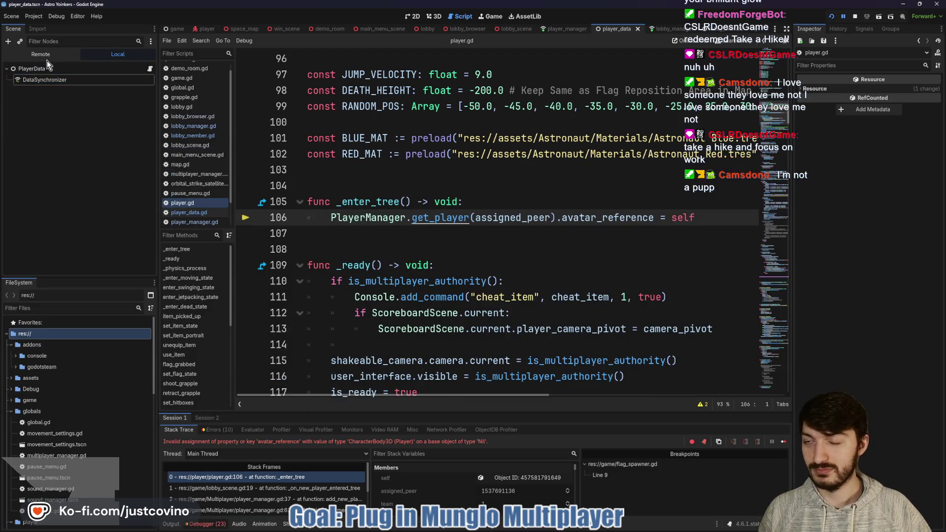
Step: Show the running game's Remote scene tree and place the caret on player.gd line 104
click(45, 55)
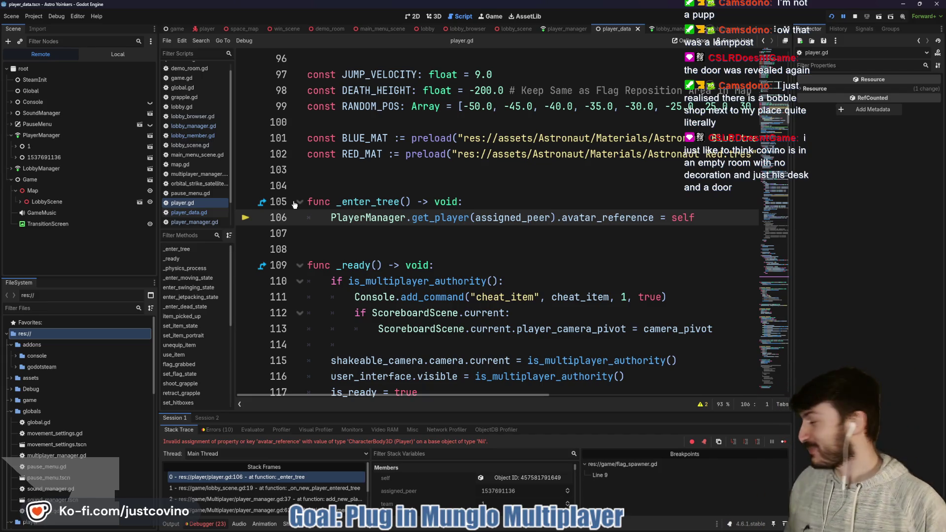
click(352, 186)
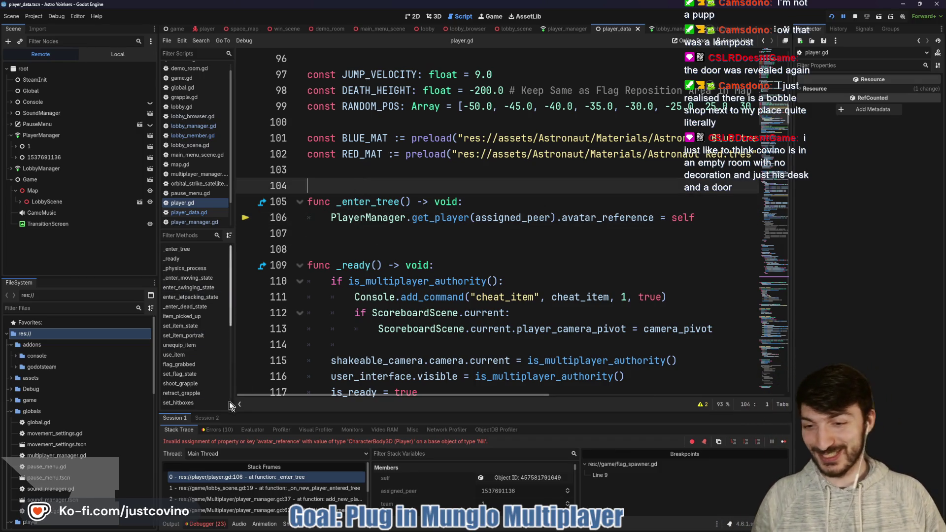
Step: Show Session 2's errors and enlarge the panel to reveal the missing PlayerSpawner get_node failure
click(206, 420)
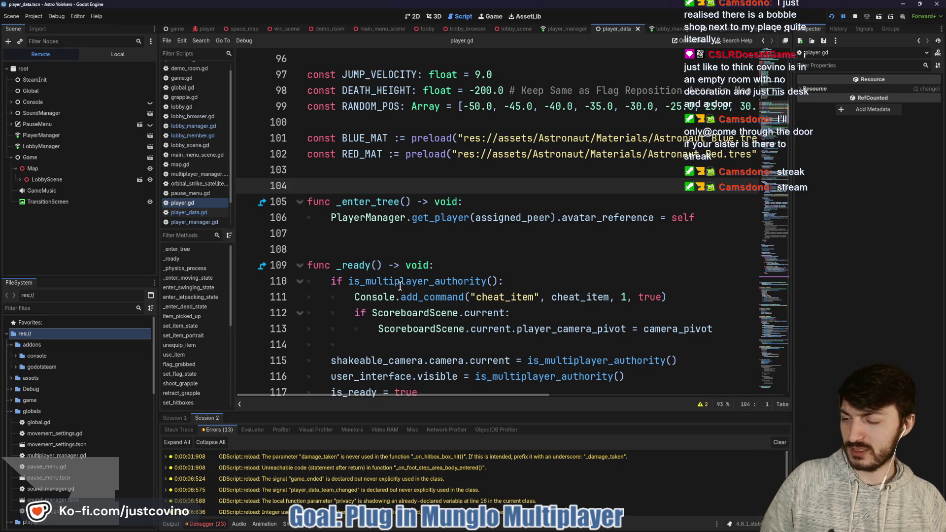
mouse_move(400, 286)
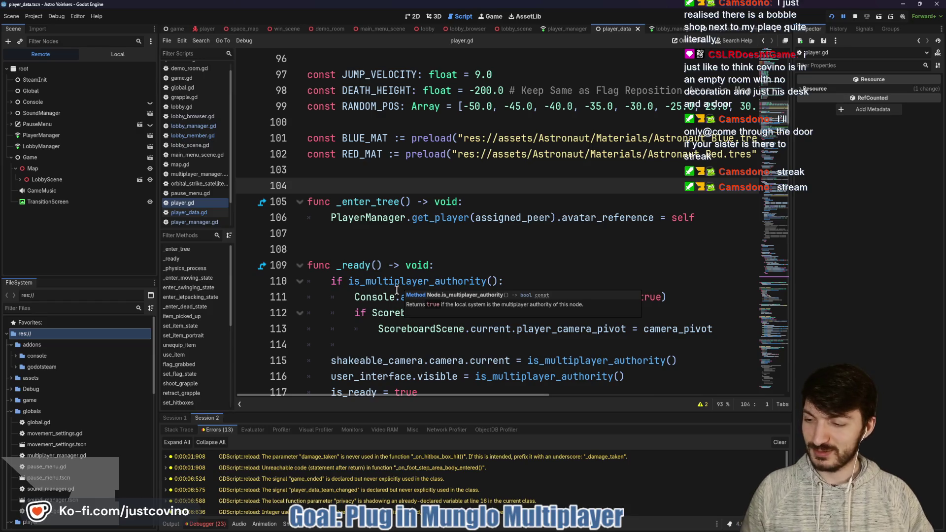
scroll(427, 473, down, 3)
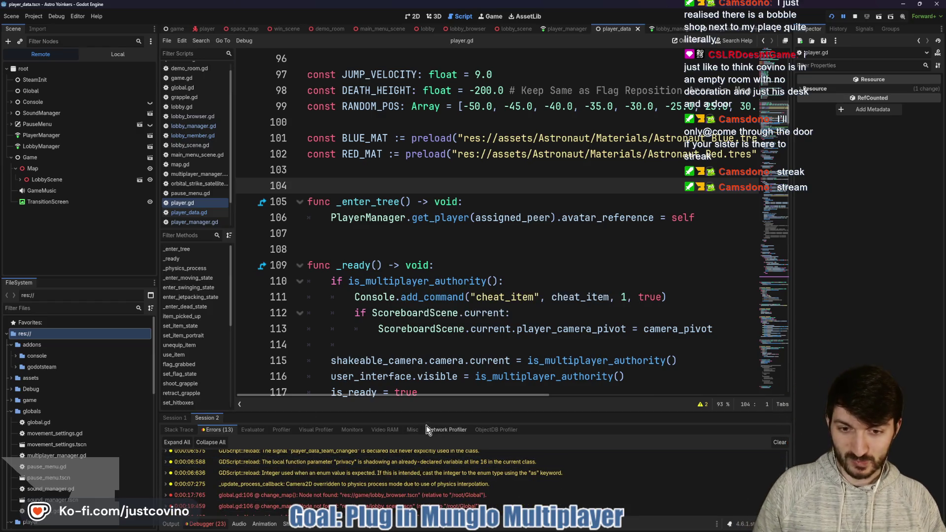
mouse_move(420, 412)
mouse_down()
mouse_move(419, 345)
mouse_move(394, 278)
mouse_up()
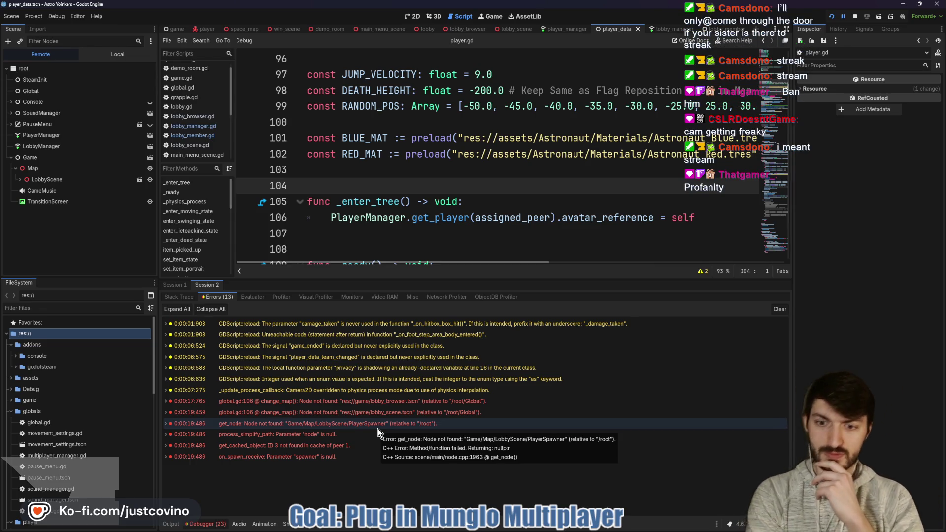
Step: Expand LobbyScene in the remote tree to check for PlayerSpawner, then stop the game
click(19, 179)
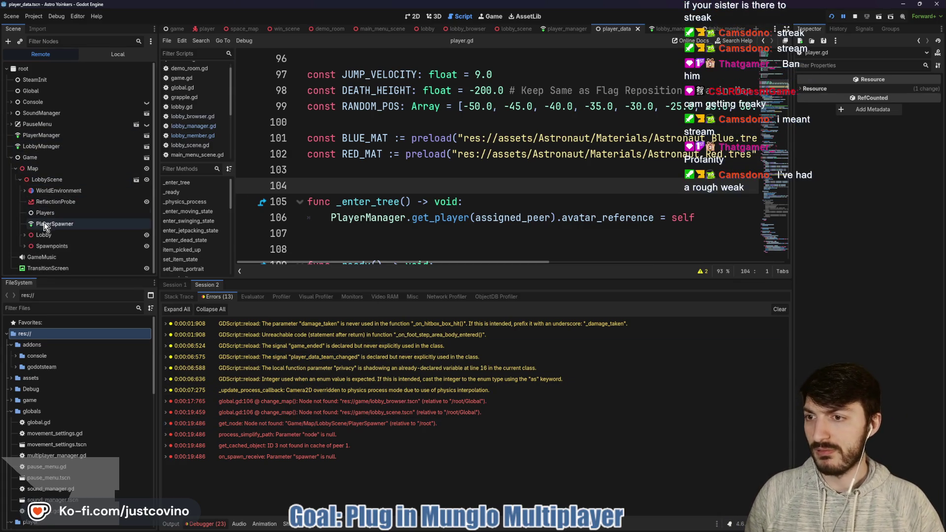
click(856, 15)
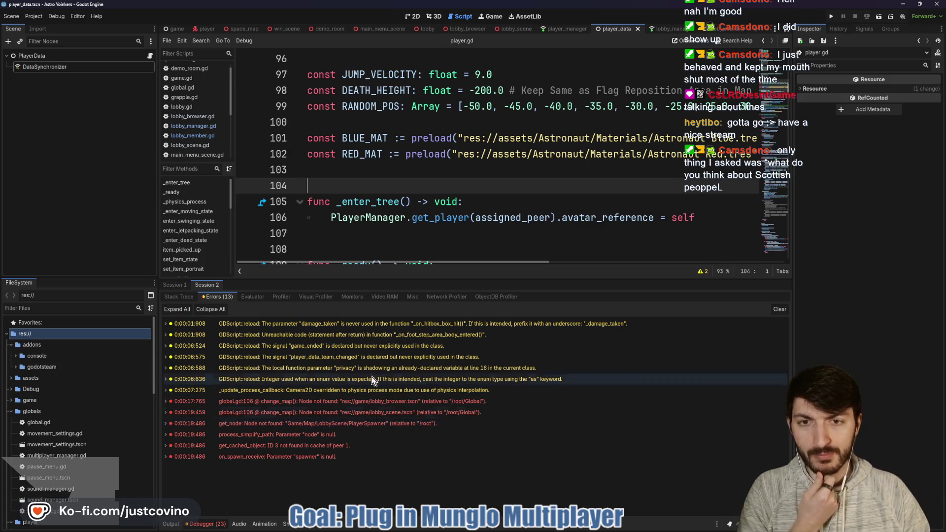
Step: Inspect the missing PlayerSpawner get_node error, clear the old errors and shrink the debugger
click(365, 424)
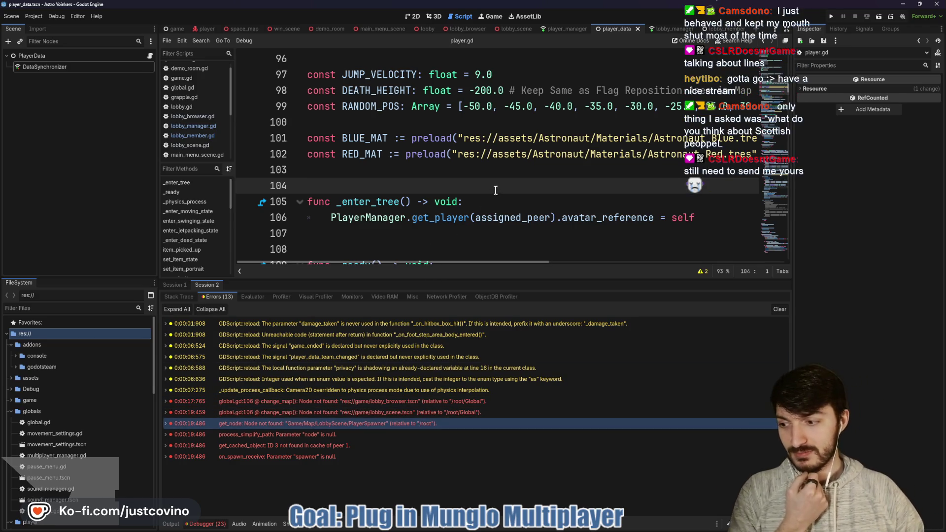
mouse_move(499, 219)
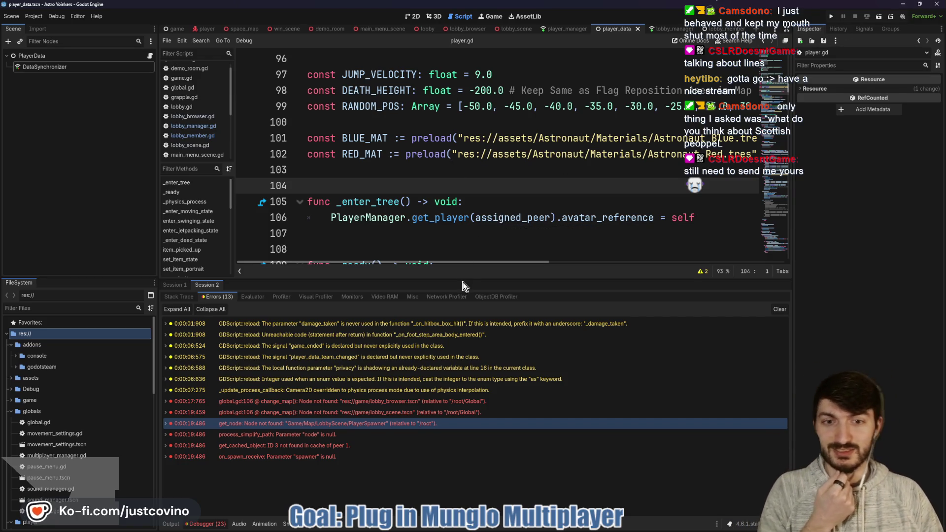
click(778, 309)
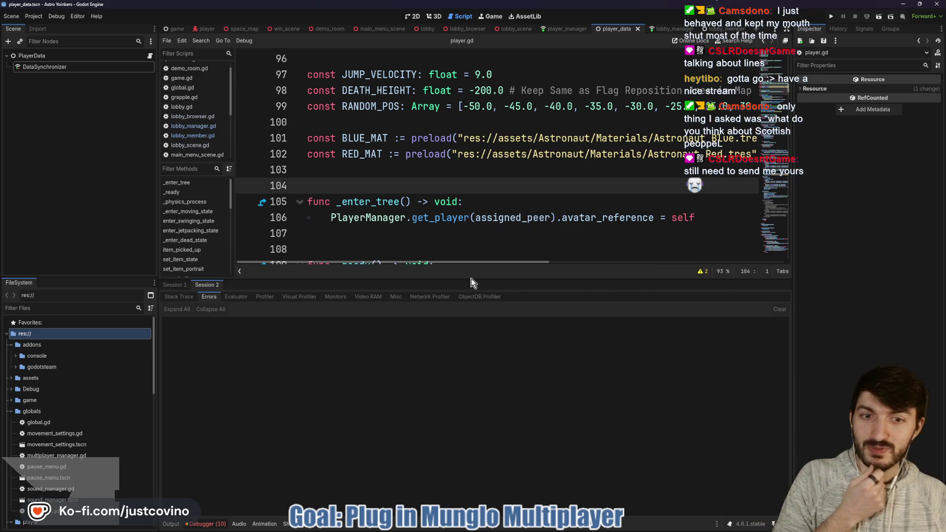
mouse_move(471, 282)
mouse_down()
mouse_move(458, 377)
mouse_move(442, 408)
mouse_up()
Step: Place the caret on blank lines 107 and 108, then save the scene and script
click(363, 235)
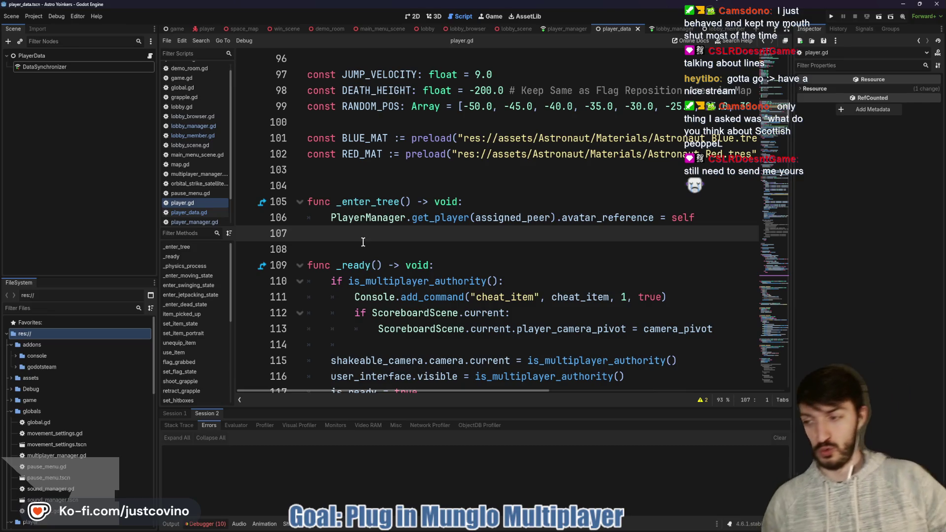
click(389, 250)
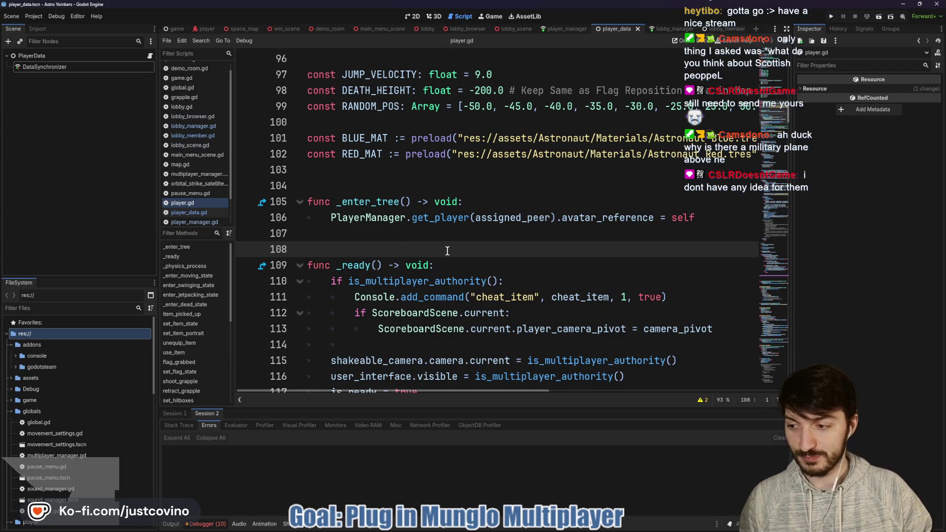
key(ctrl+s)
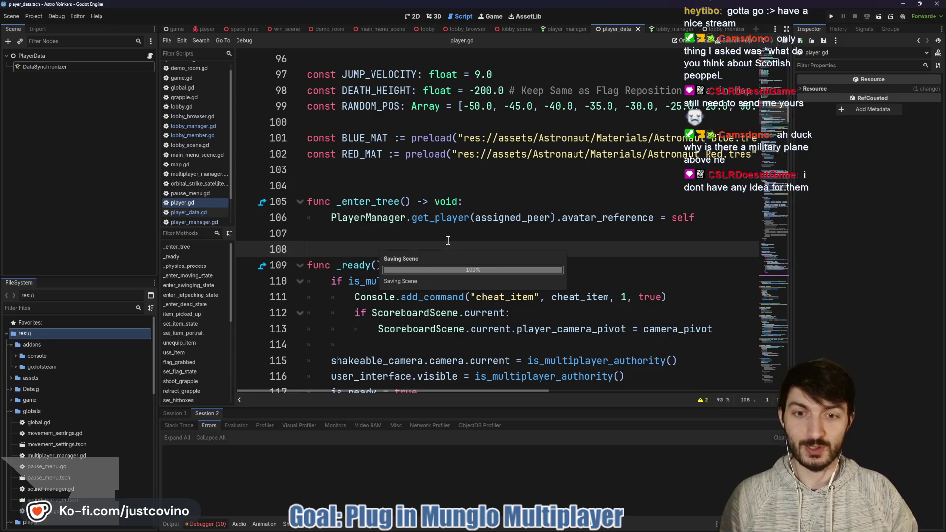
Step: Review Session 1's error messages, then stop the running game with F8
scroll(443, 240, down, 1)
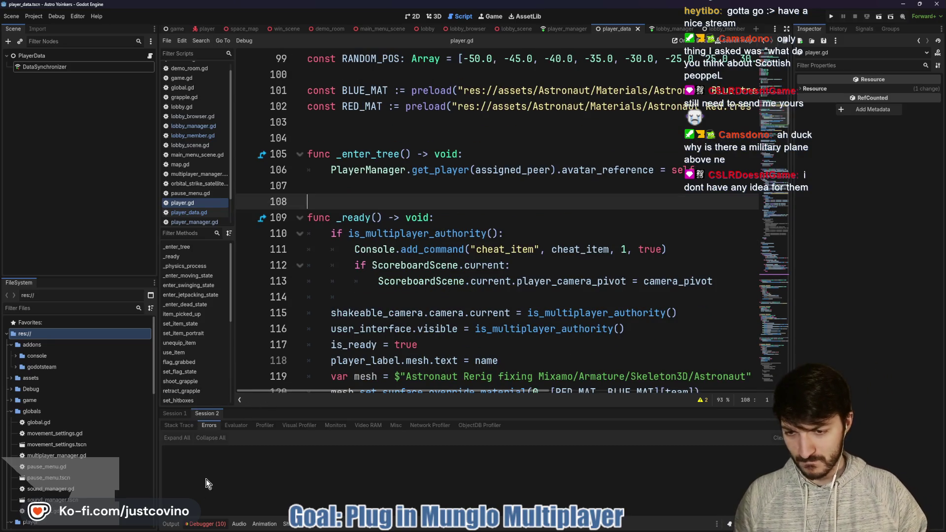
click(174, 413)
click(216, 425)
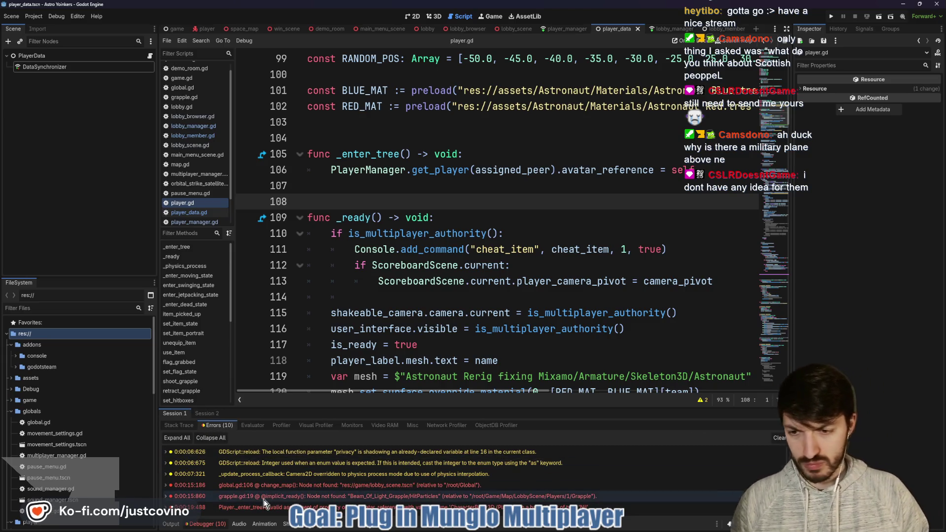
key(F8)
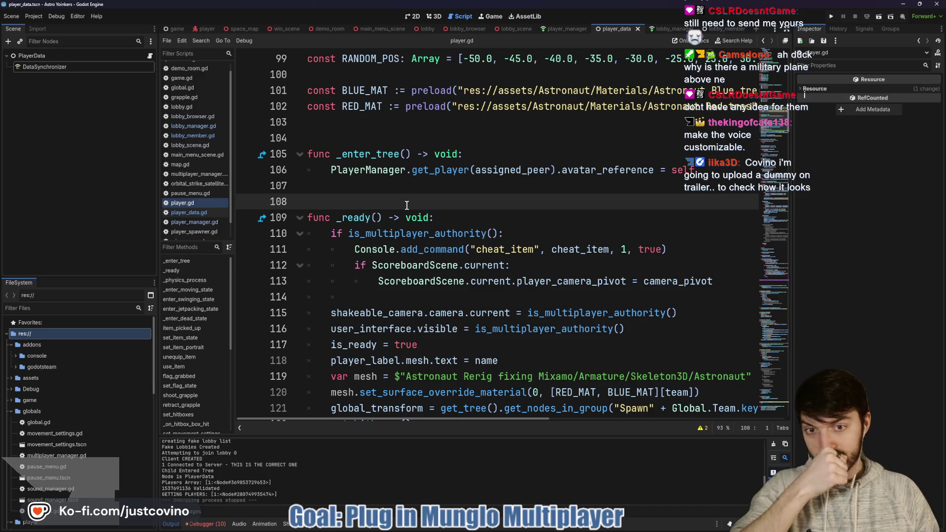
Step: Dismiss the add_command documentation popup and return the caret to line 107
click(404, 192)
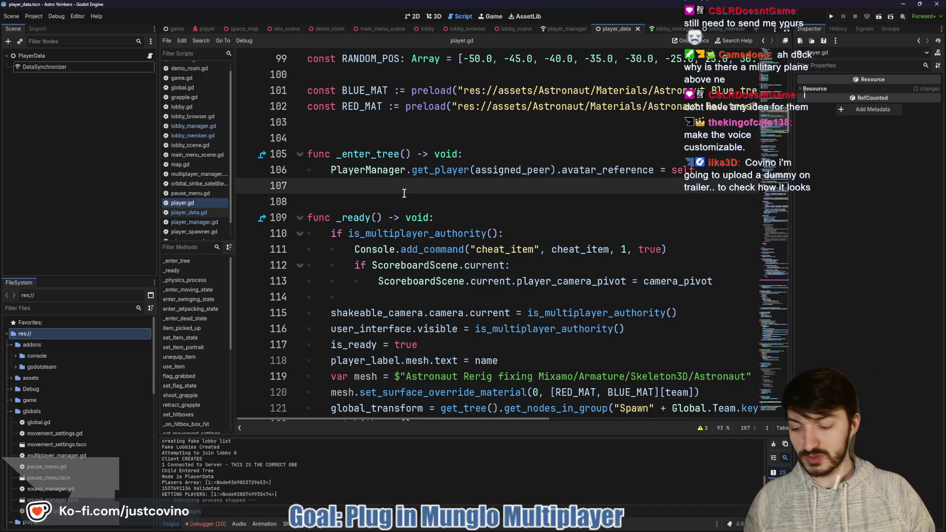
mouse_move(432, 246)
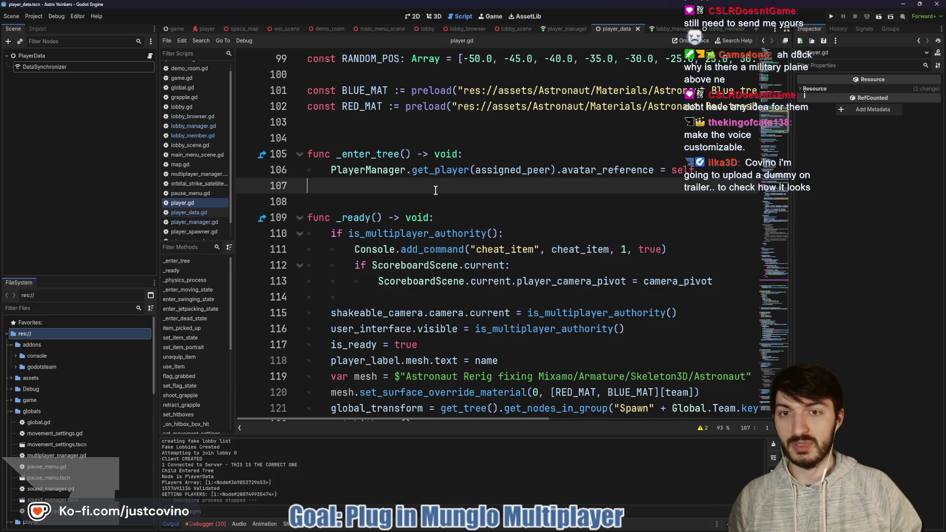
click(411, 201)
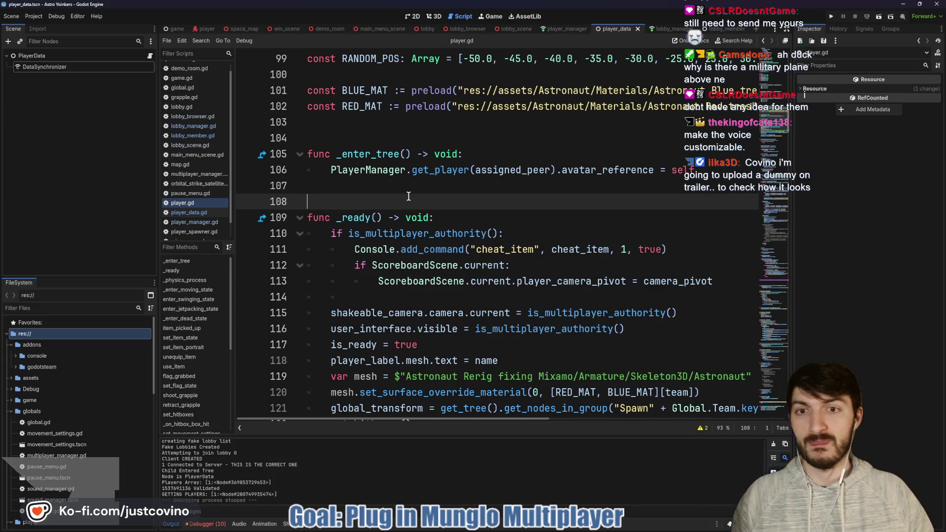
click(399, 190)
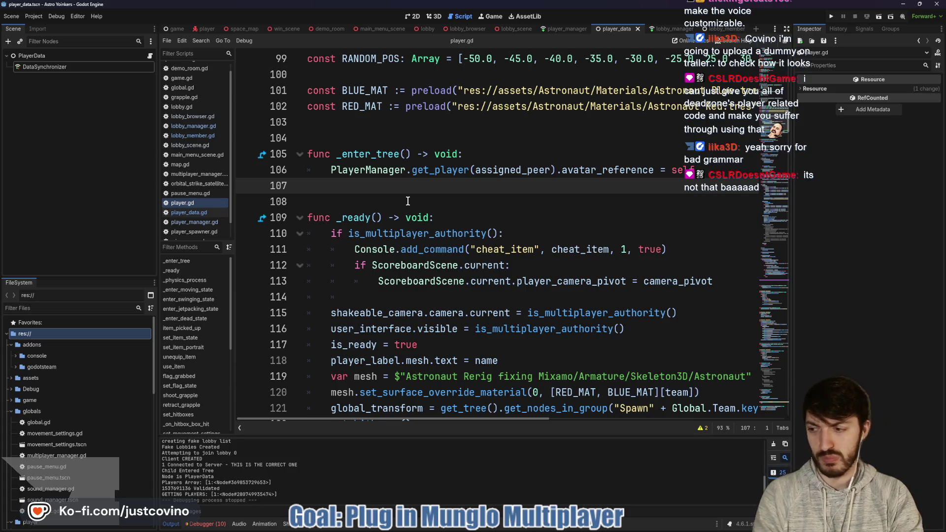
Step: Open lobby_manager.gd and scroll through start_host, stop_host, join_host, leave_host and clear_all
click(665, 29)
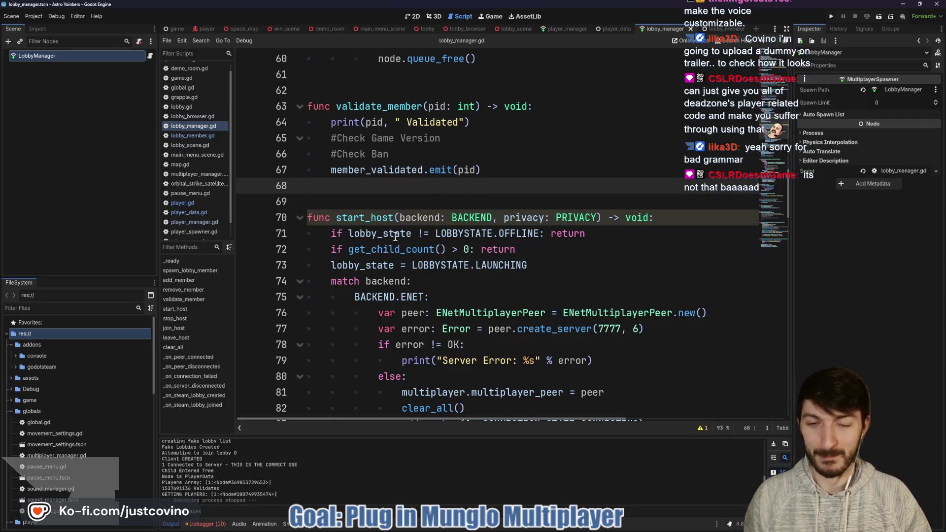
scroll(395, 237, down, 5)
scroll(411, 254, down, 2)
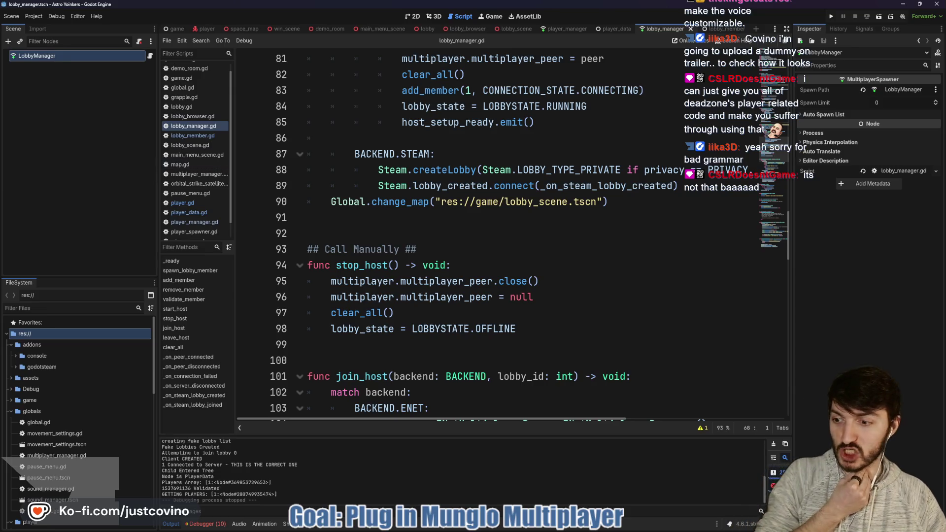
click(387, 232)
scroll(384, 224, down, 2)
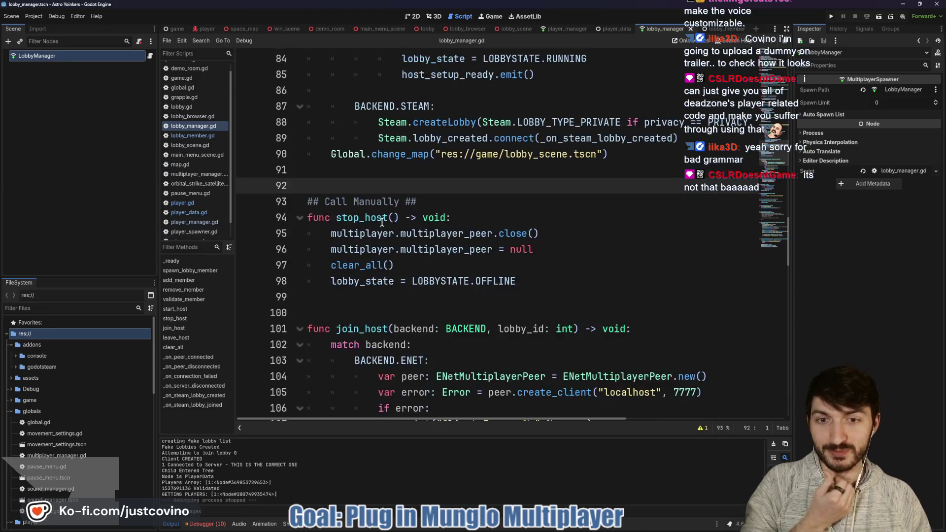
scroll(420, 217, down, 2)
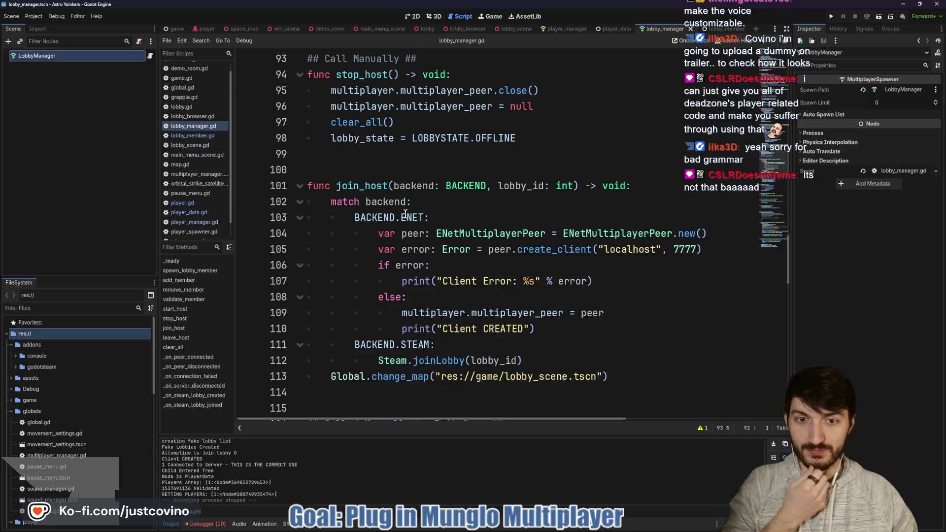
scroll(529, 253, down, 1)
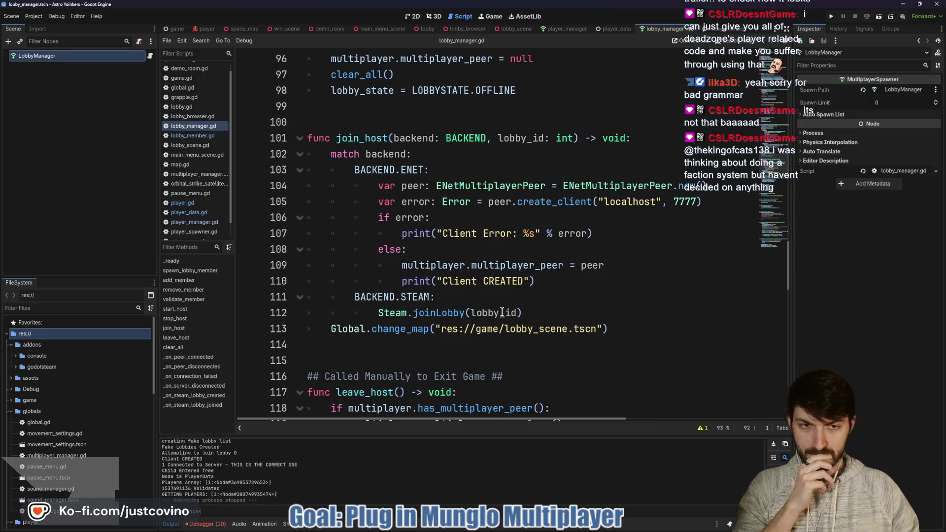
scroll(500, 296, down, 3)
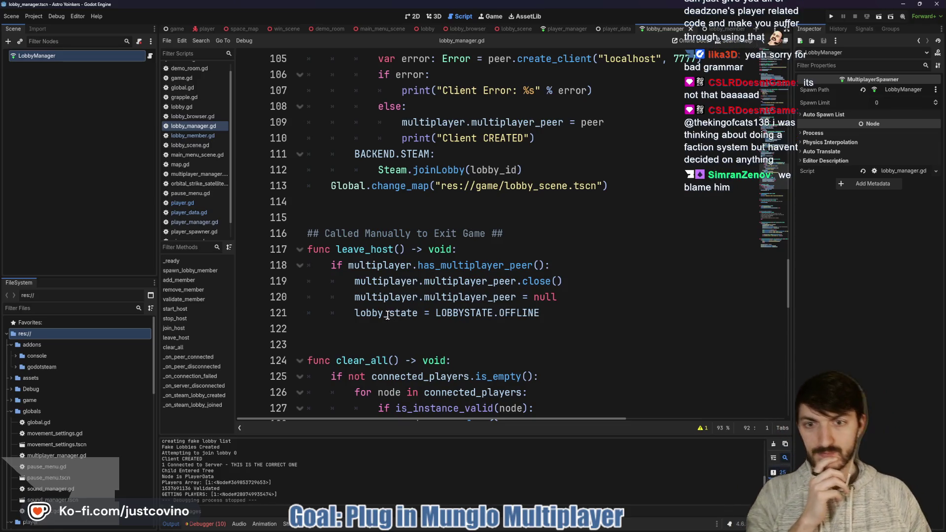
scroll(387, 314, down, 1)
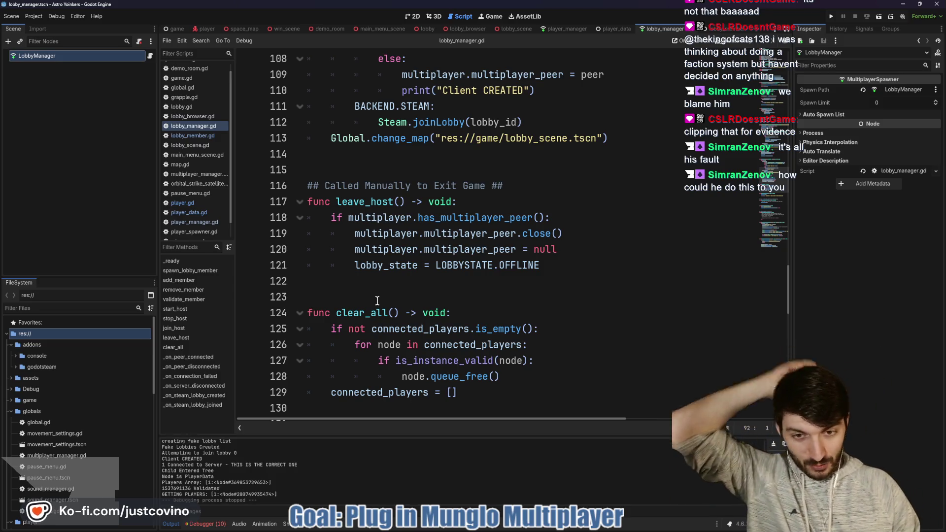
click(368, 298)
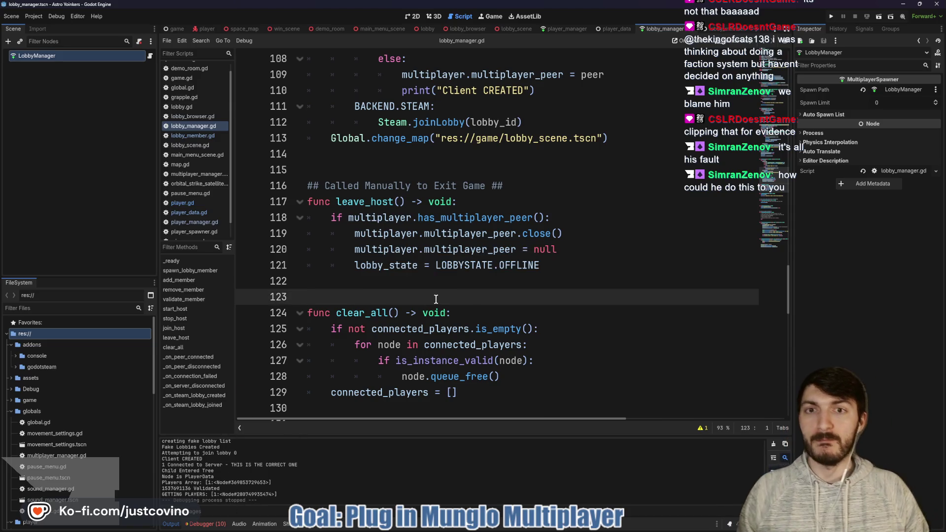
mouse_move(141, 116)
mouse_down()
mouse_move(129, 147)
mouse_move(134, 117)
mouse_up()
mouse_move(283, 111)
mouse_down()
mouse_move(339, 173)
mouse_move(291, 110)
mouse_up()
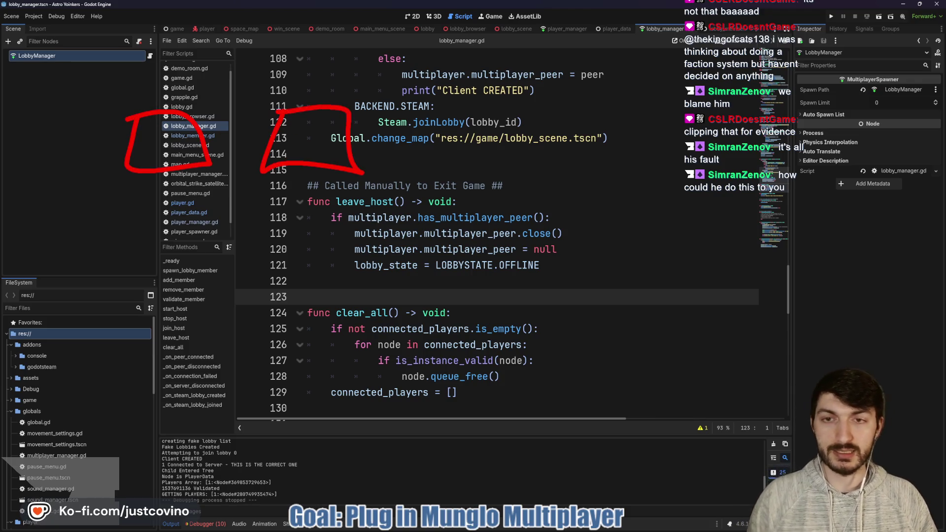
drag(145, 194, 143, 196)
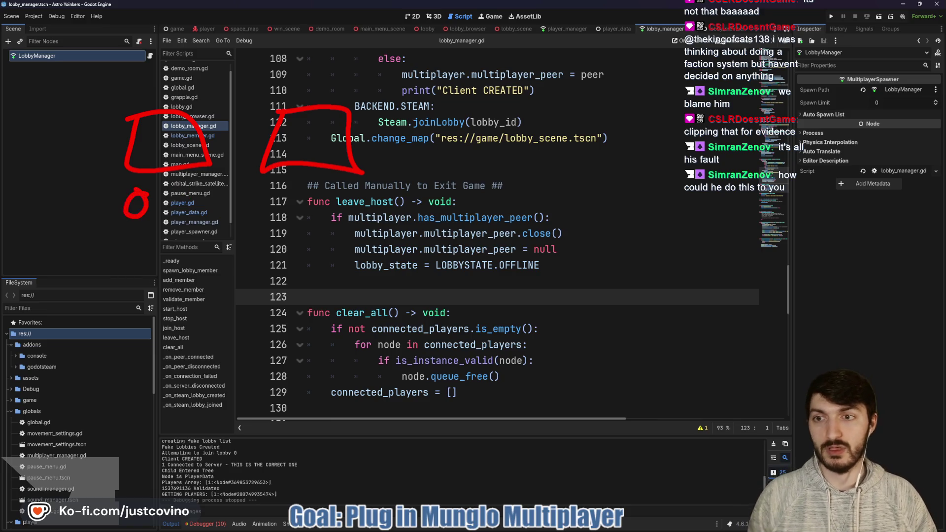
mouse_move(137, 239)
mouse_down()
mouse_move(126, 260)
mouse_move(136, 259)
mouse_move(138, 241)
mouse_up()
click(148, 263)
mouse_move(293, 186)
mouse_down()
mouse_move(283, 193)
mouse_move(292, 185)
mouse_up()
drag(290, 233, 292, 242)
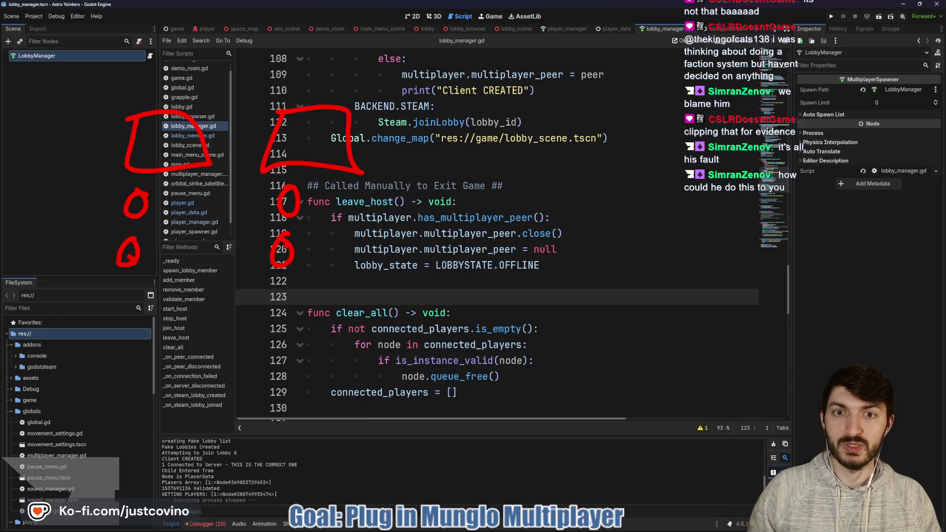
key(Escape)
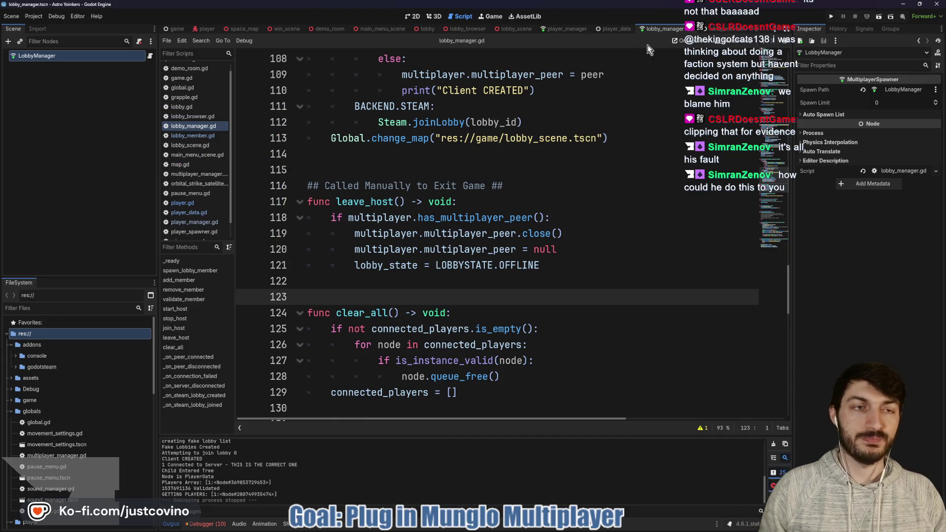
scroll(605, 167, up, 6)
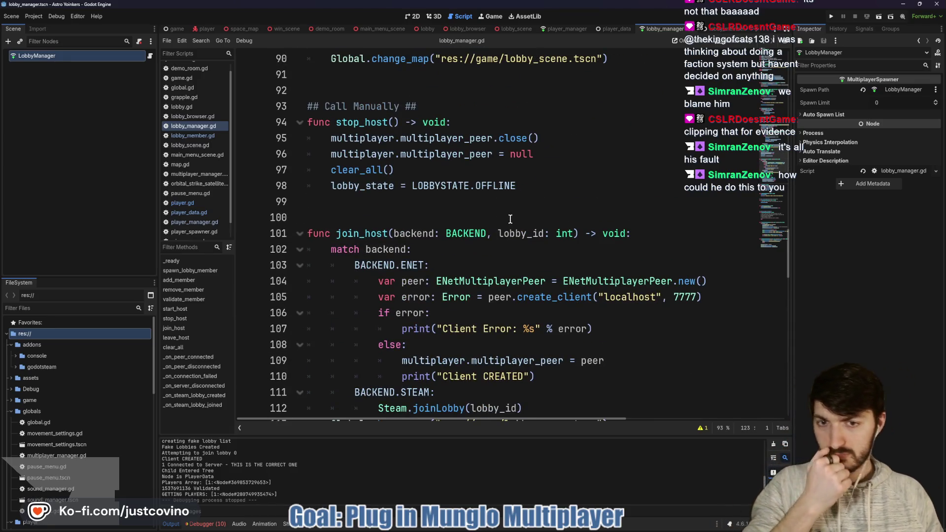
scroll(514, 216, down, 5)
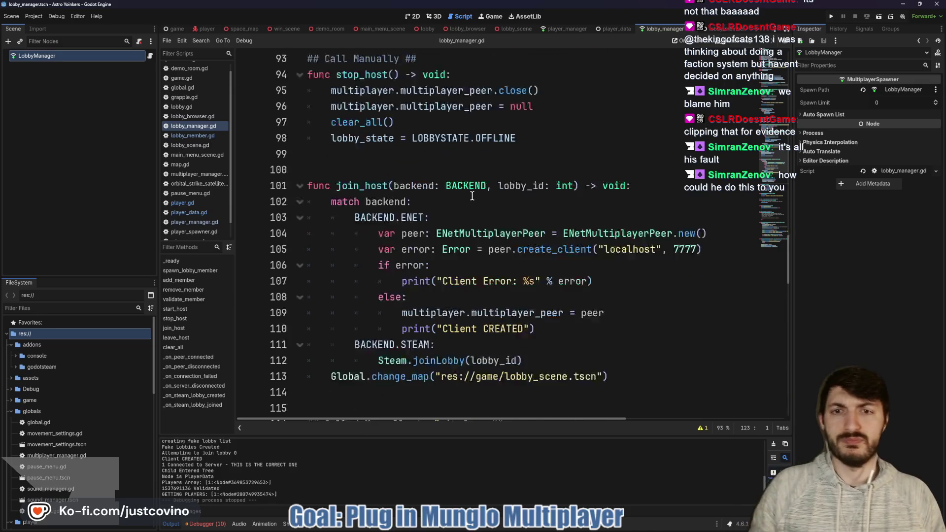
scroll(443, 208, down, 1)
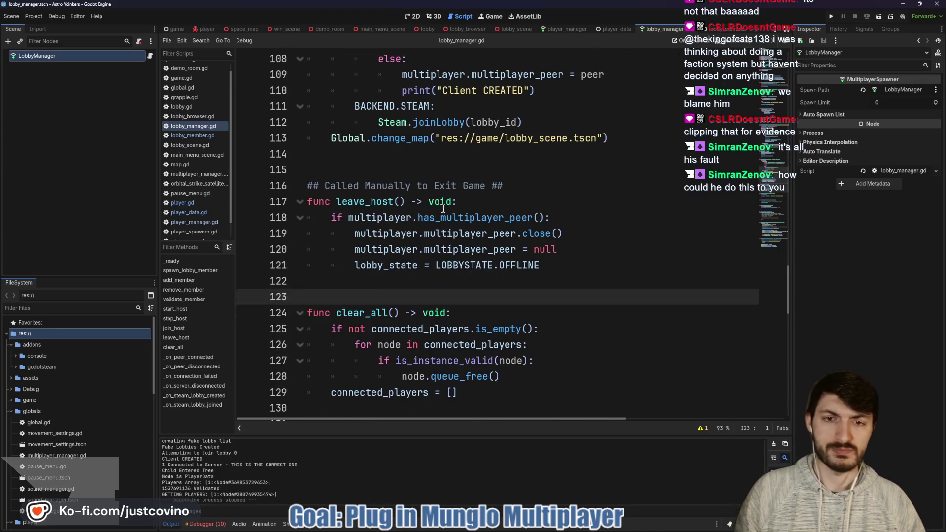
scroll(446, 213, up, 8)
scroll(448, 217, up, 10)
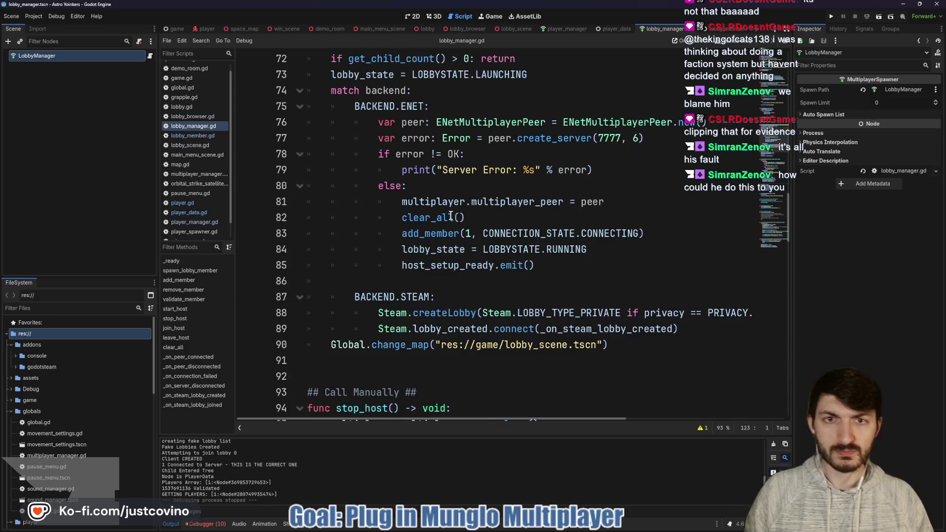
scroll(451, 217, down, 11)
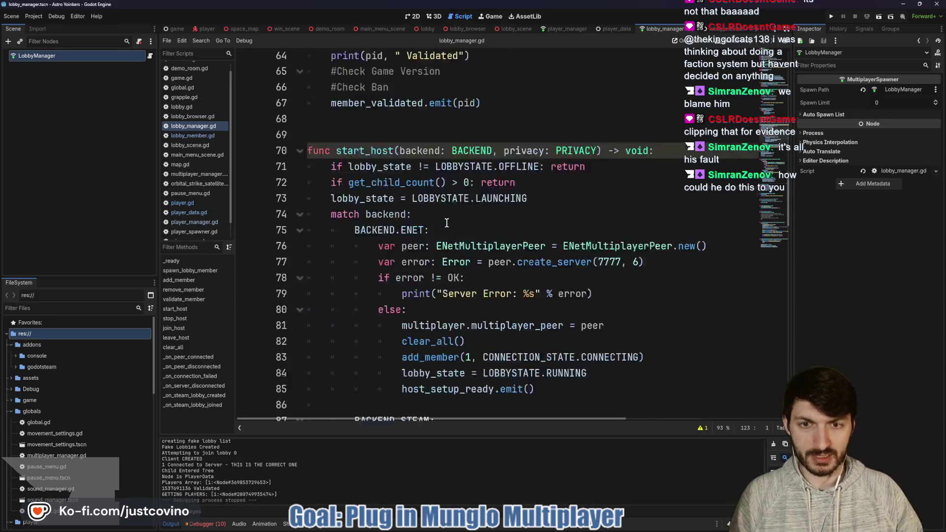
scroll(404, 226, down, 2)
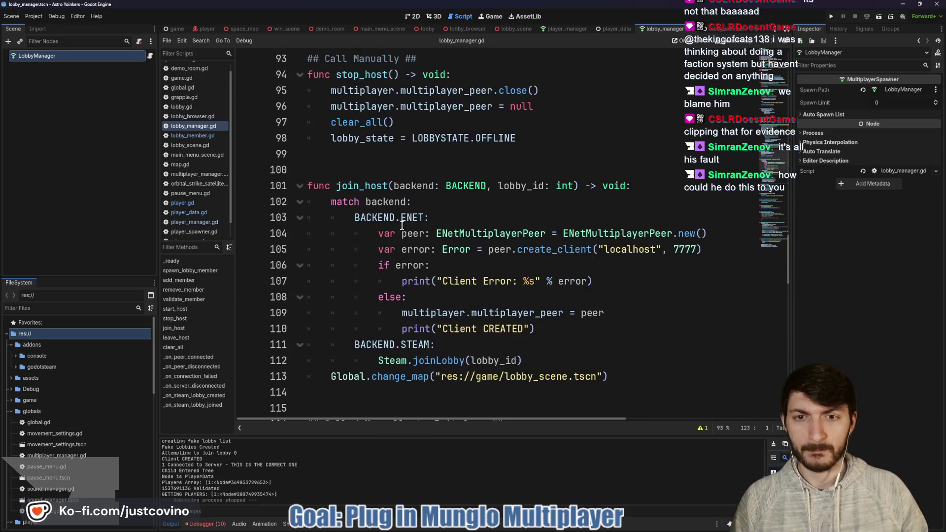
double_click(362, 186)
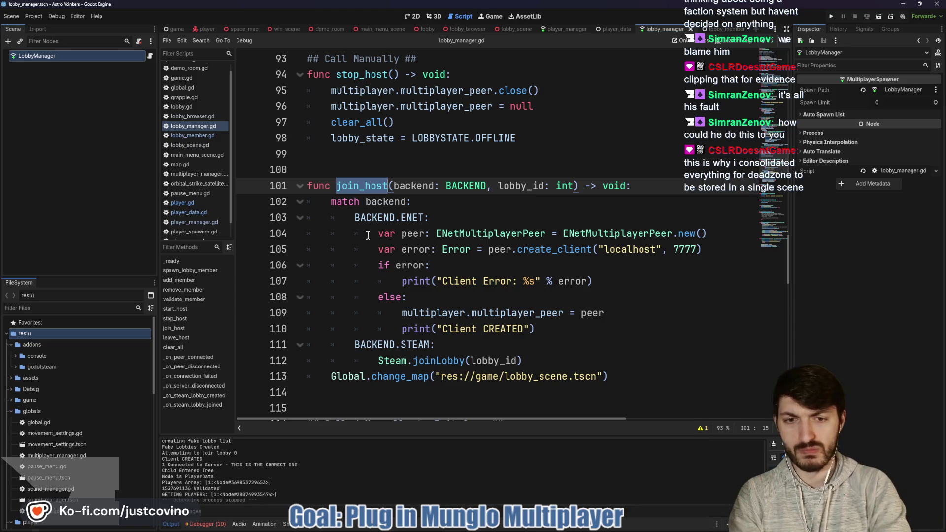
scroll(417, 241, down, 5)
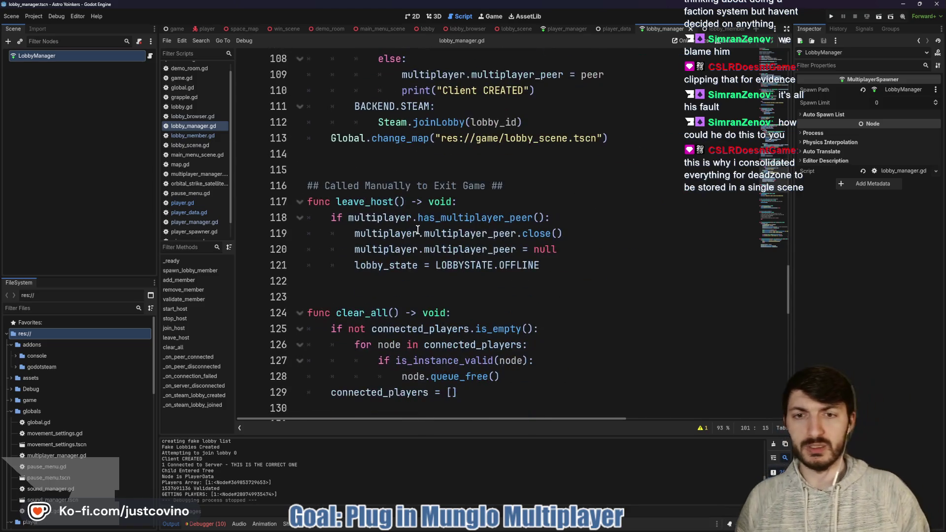
scroll(383, 223, down, 3)
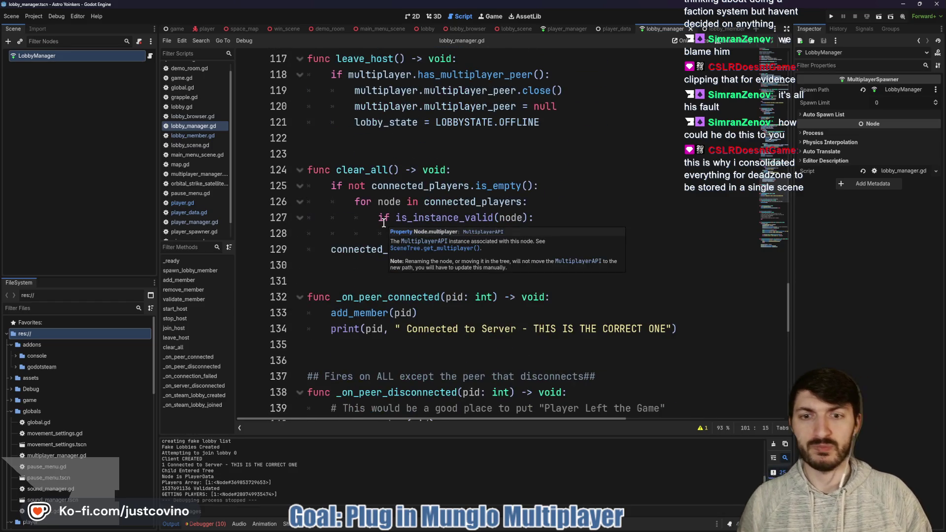
scroll(384, 223, down, 1)
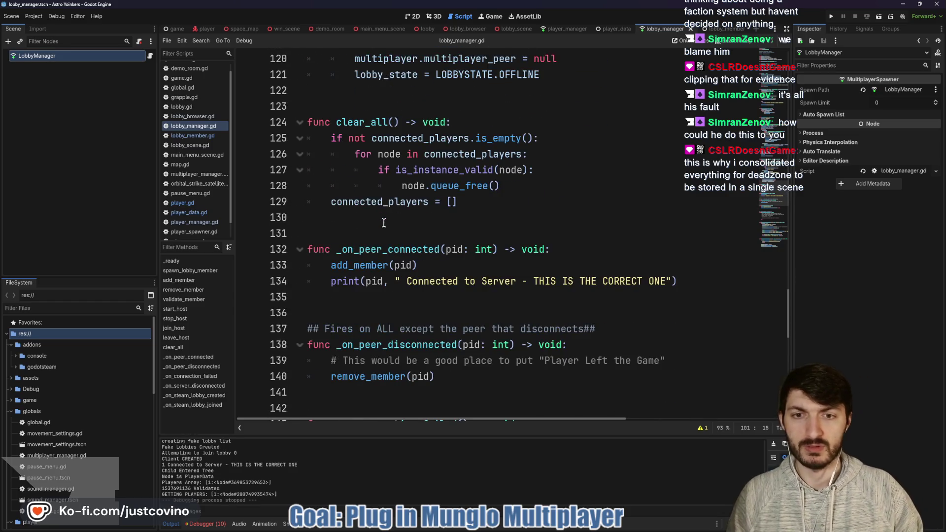
double_click(360, 264)
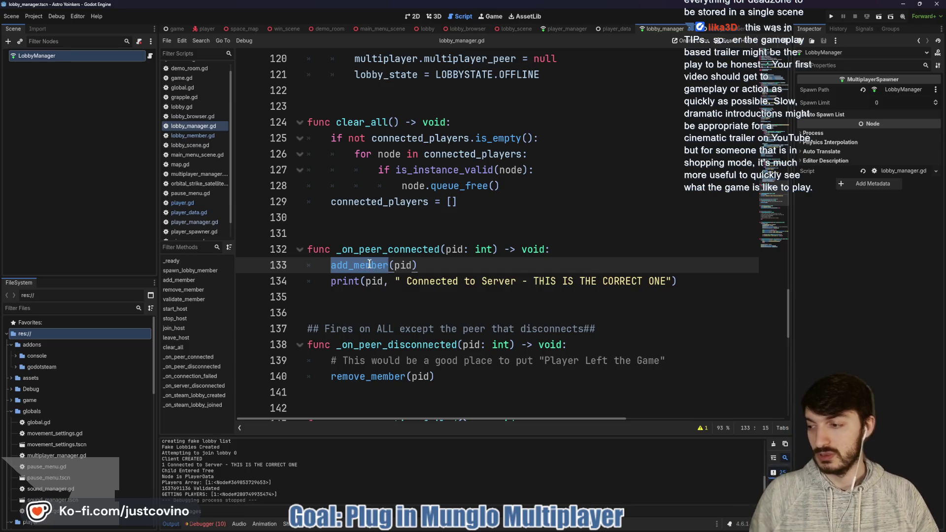
mouse_move(370, 264)
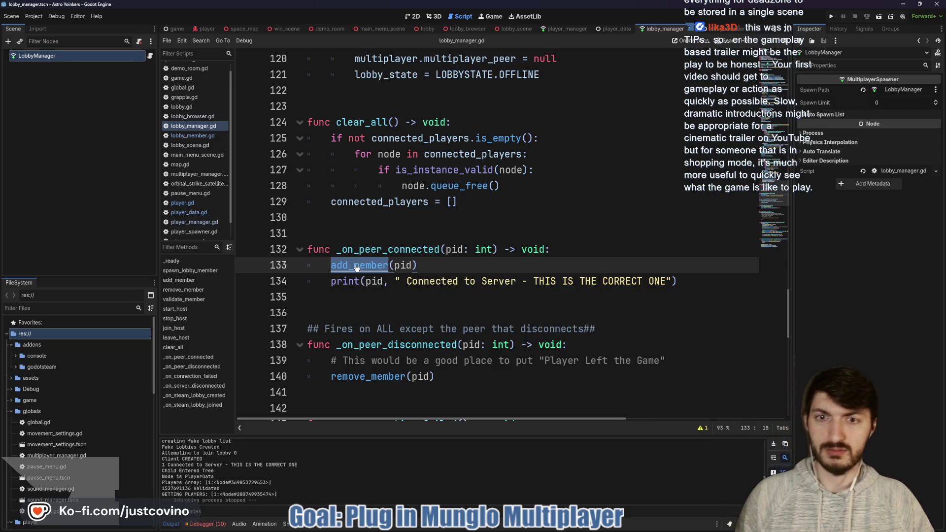
Step: Ctrl+click add_member on line 133 to jump to its definition at line 38
ctrl+click(357, 266)
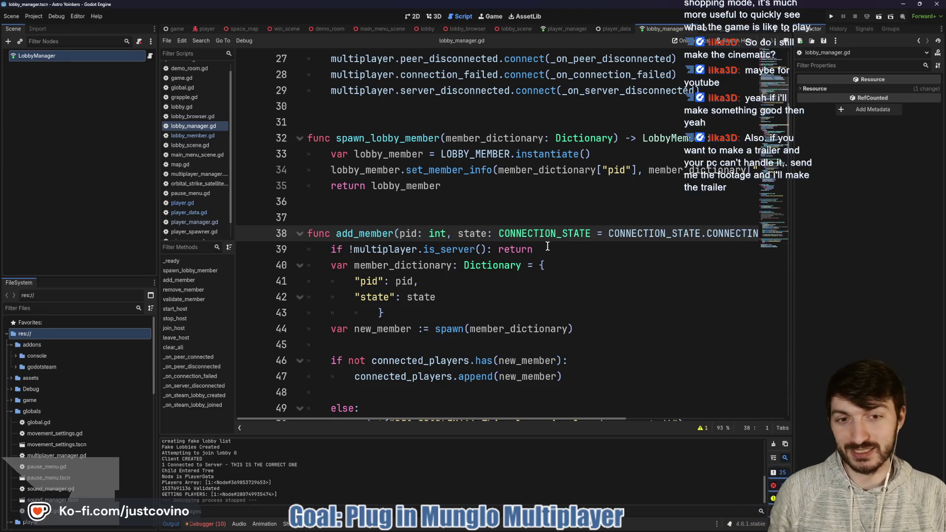
click(547, 246)
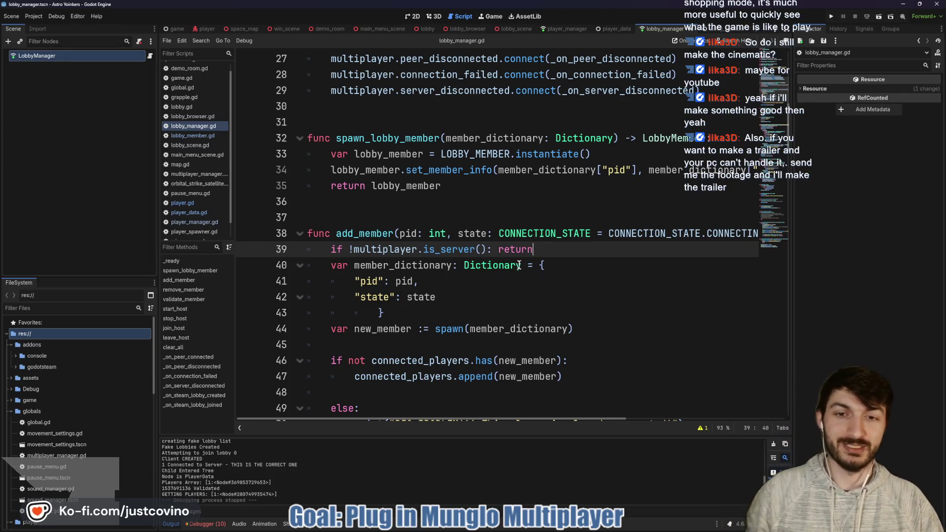
scroll(507, 262, down, 1)
click(492, 256)
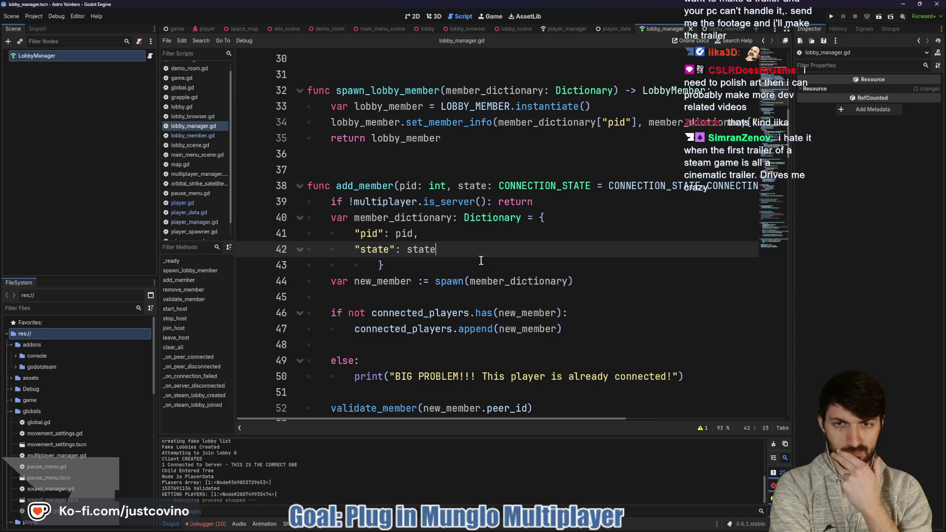
click(551, 203)
scroll(511, 215, down, 1)
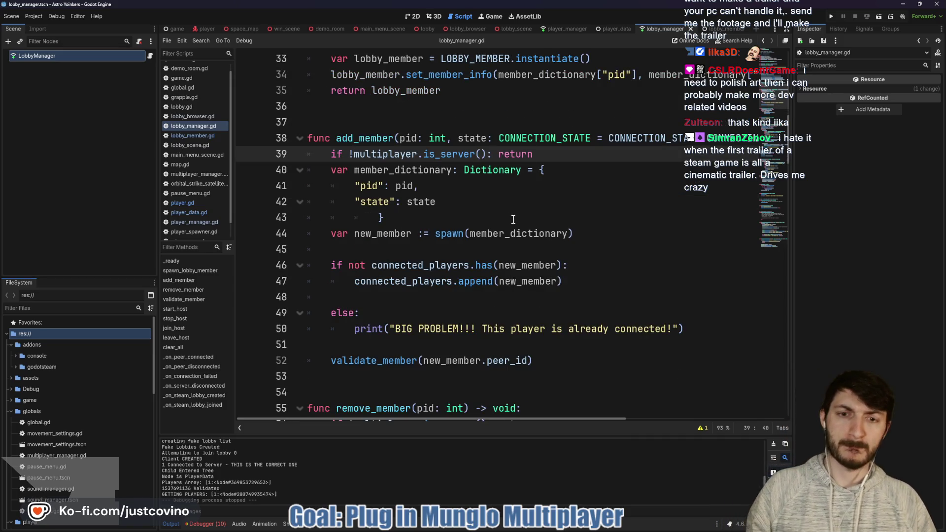
scroll(513, 220, down, 1)
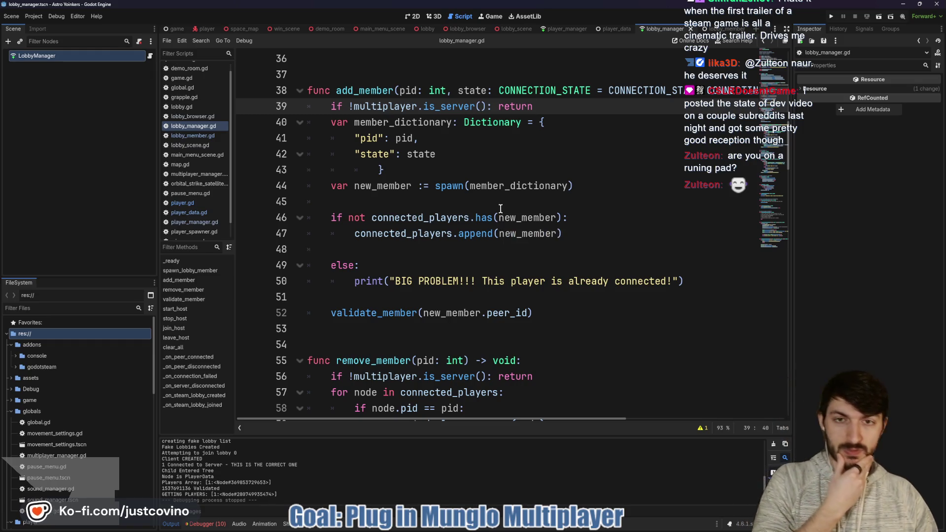
scroll(475, 226, down, 1)
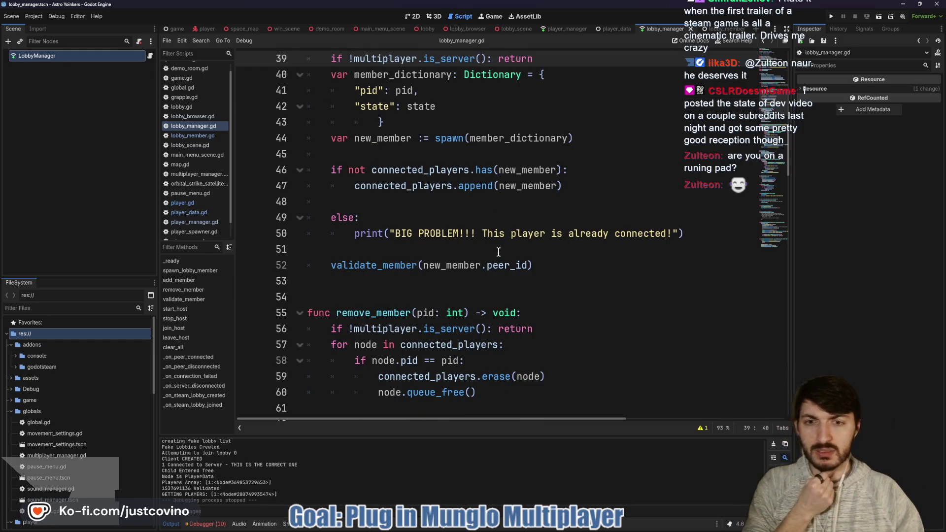
scroll(468, 255, down, 1)
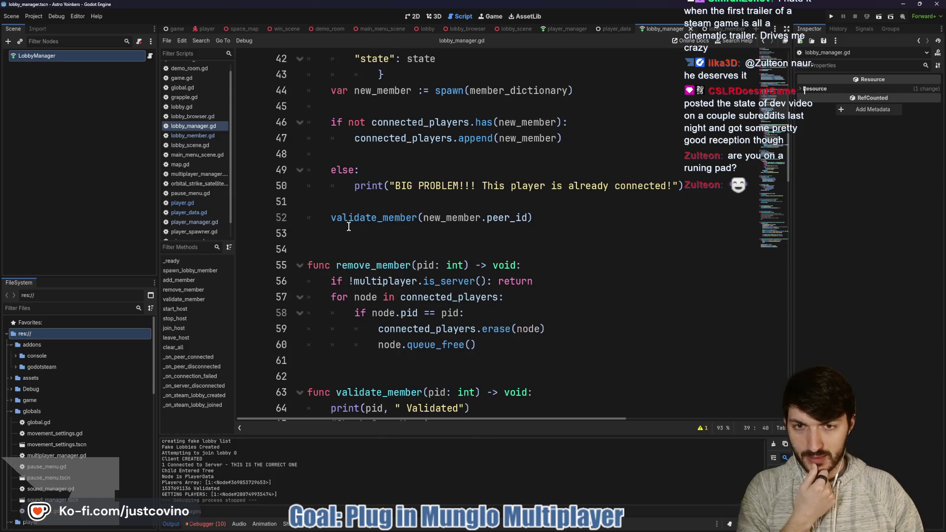
scroll(380, 205, up, 3)
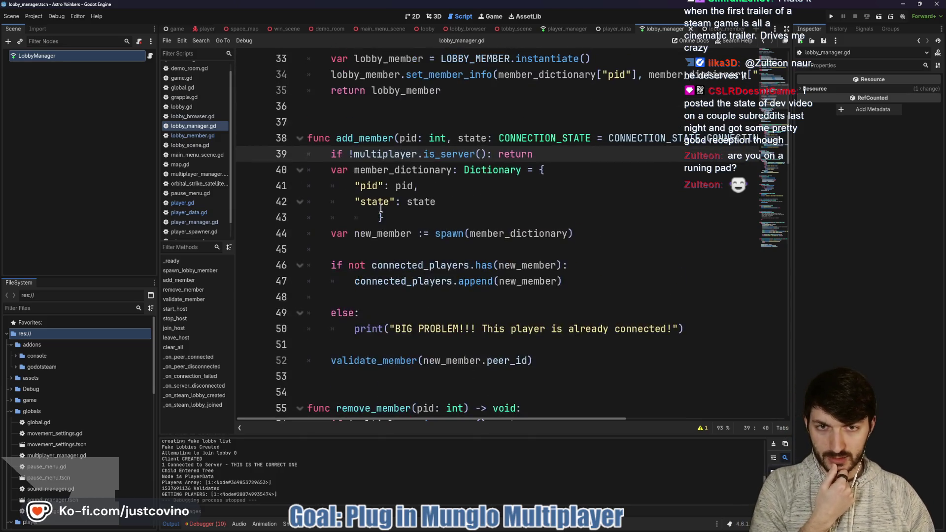
click(452, 233)
double_click(451, 232)
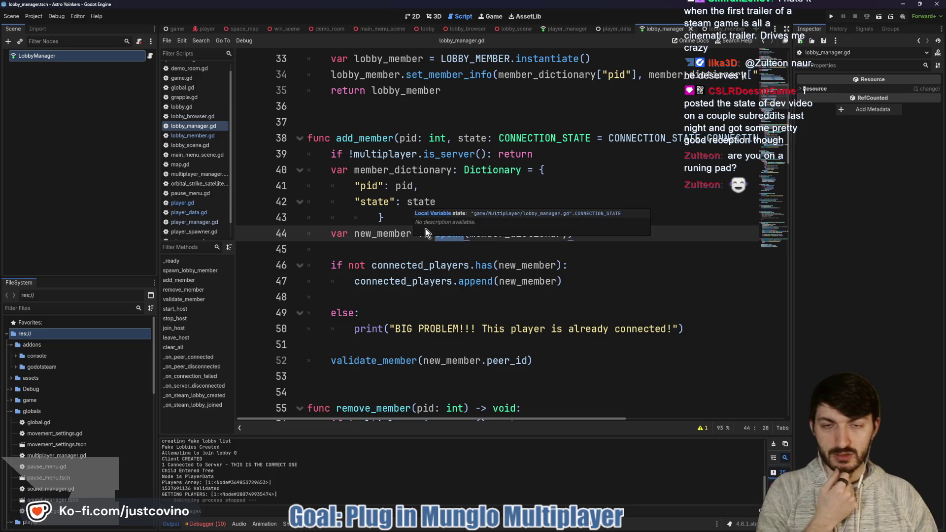
scroll(426, 246, down, 2)
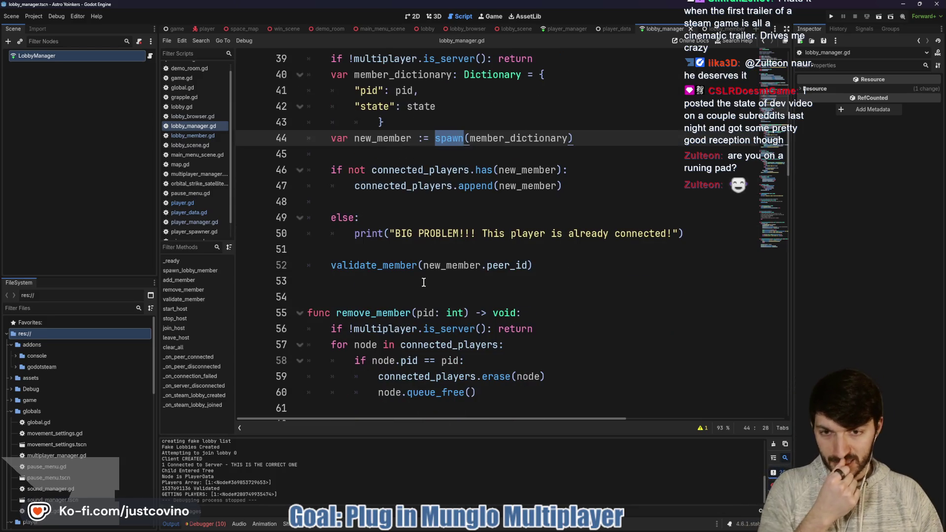
scroll(419, 281, down, 5)
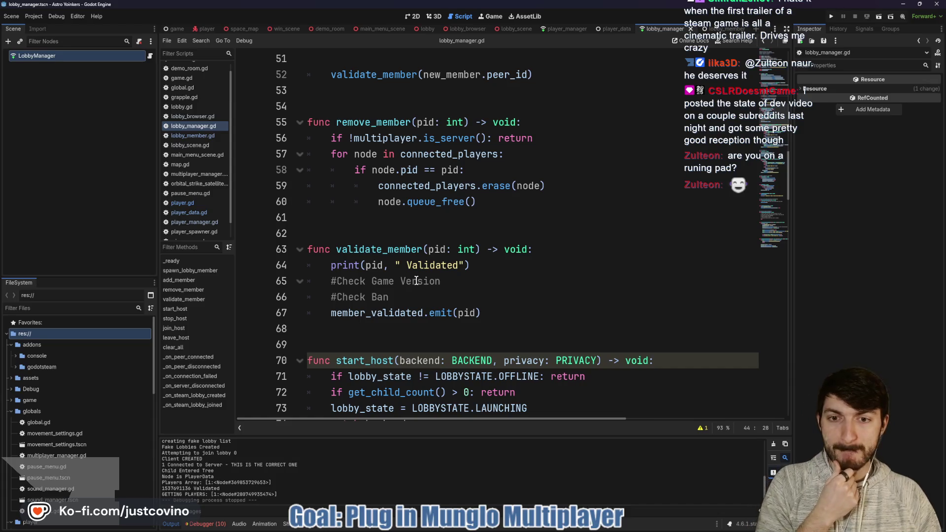
scroll(415, 280, down, 3)
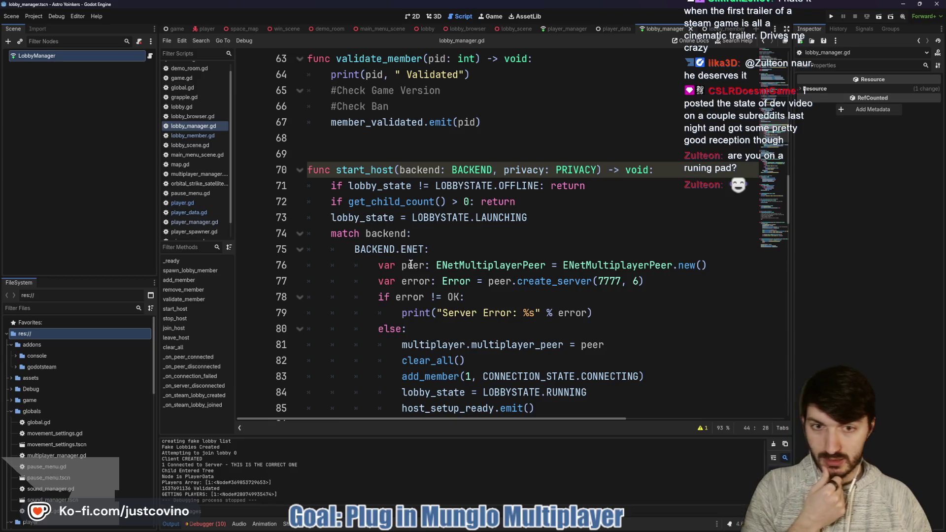
scroll(411, 264, down, 1)
scroll(411, 265, down, 11)
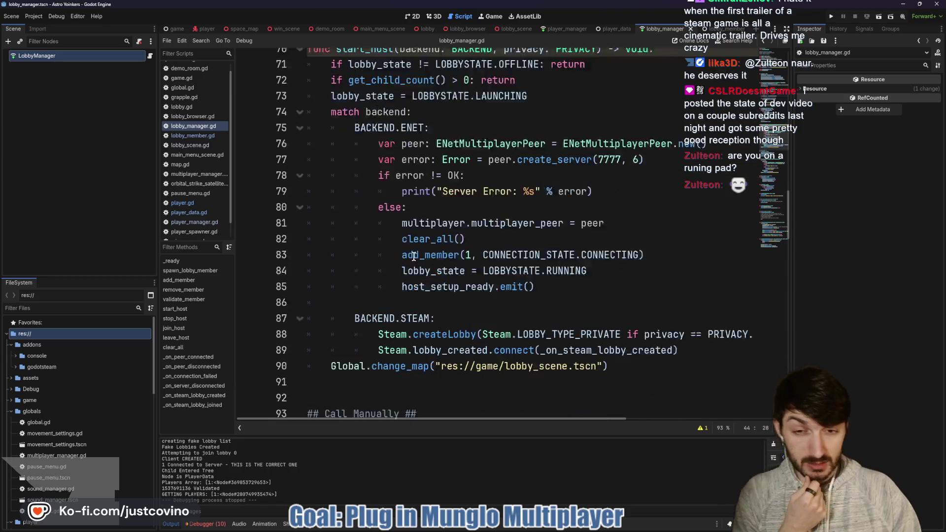
scroll(408, 266, down, 7)
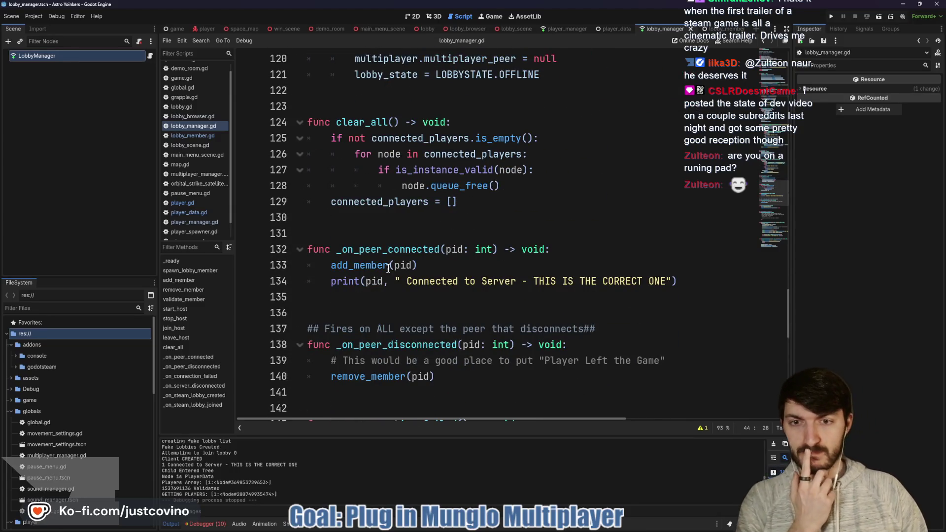
mouse_move(375, 267)
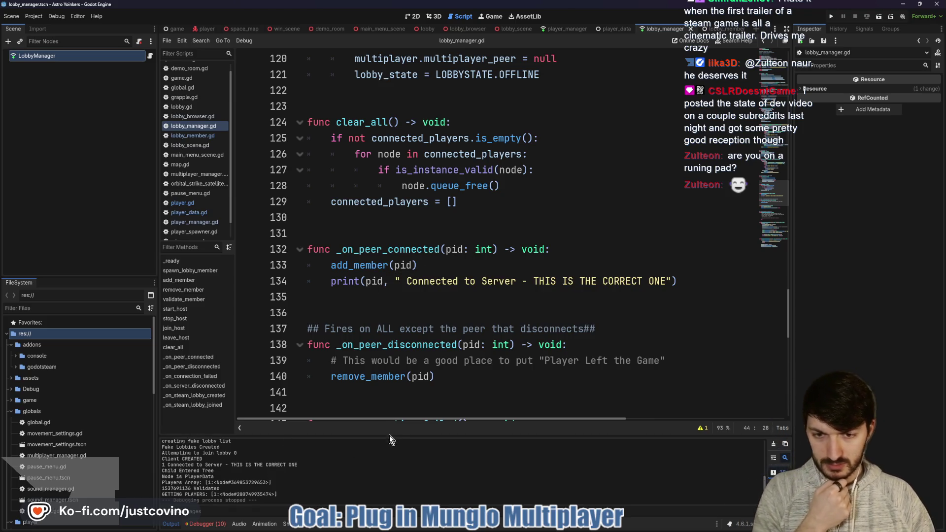
drag(387, 433, 416, 188)
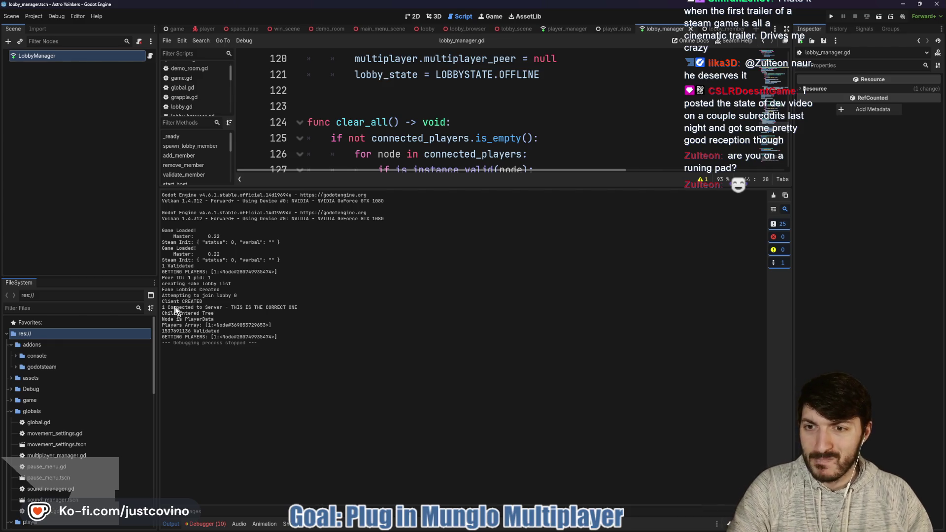
drag(175, 307, 312, 308)
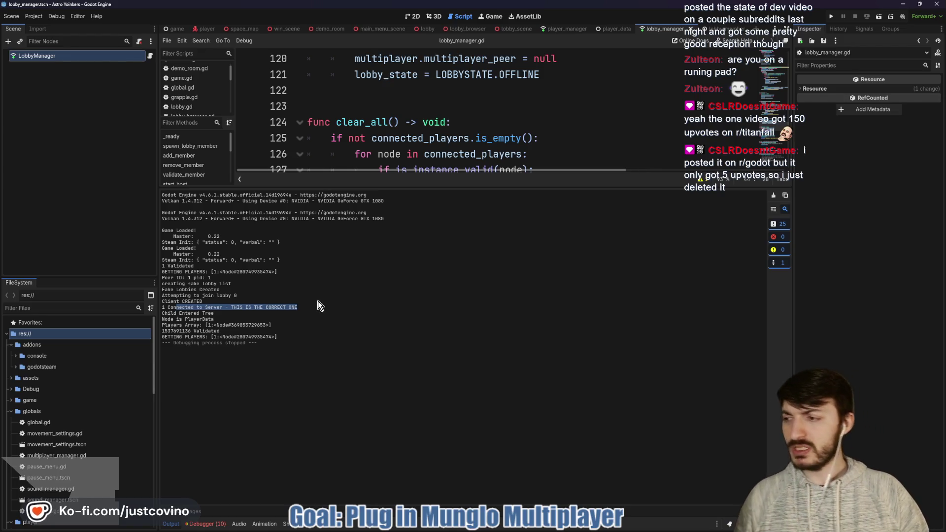
click(300, 308)
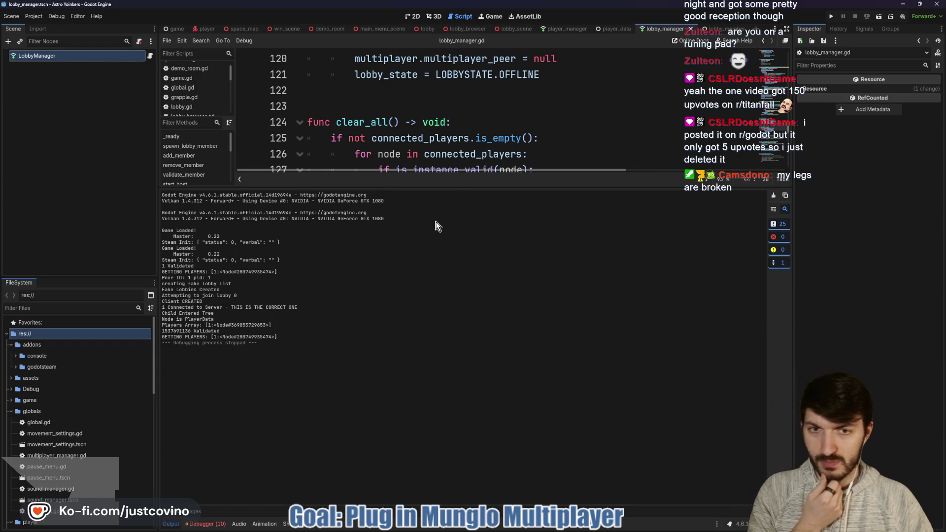
drag(451, 190, 419, 407)
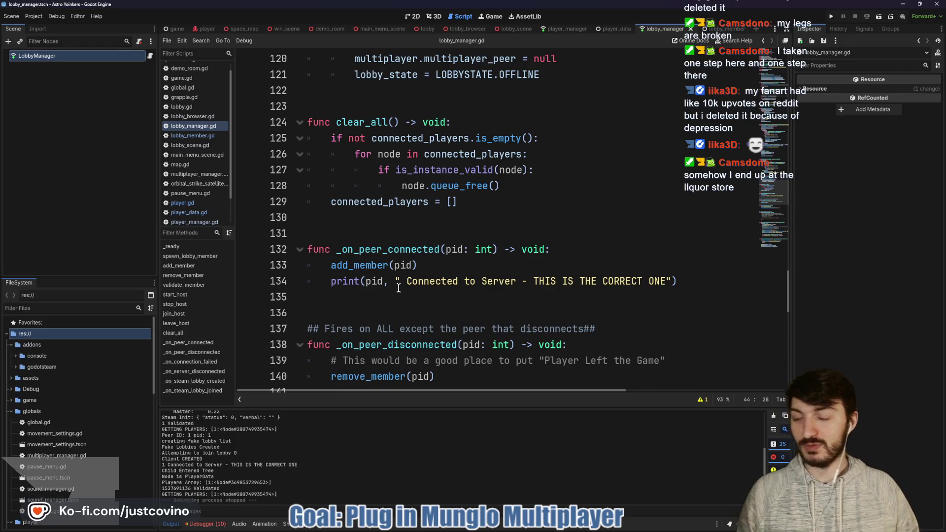
click(412, 228)
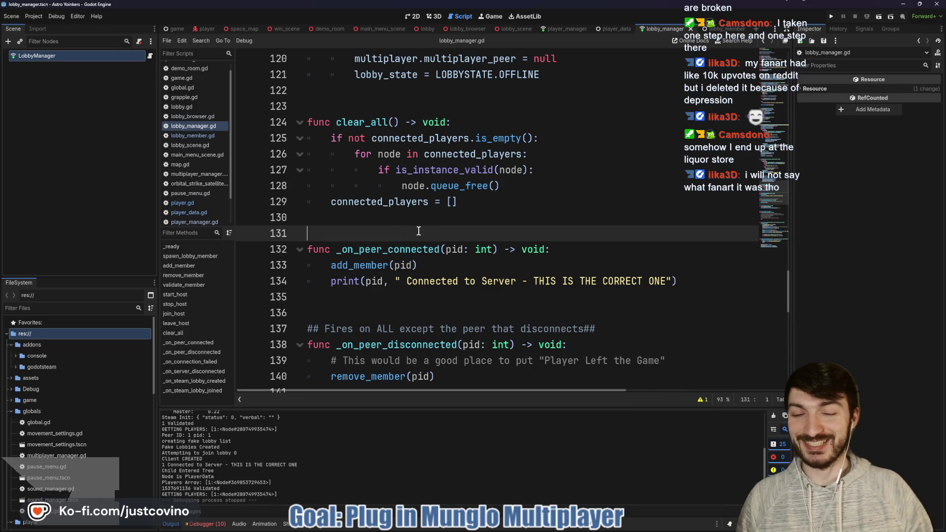
click(412, 216)
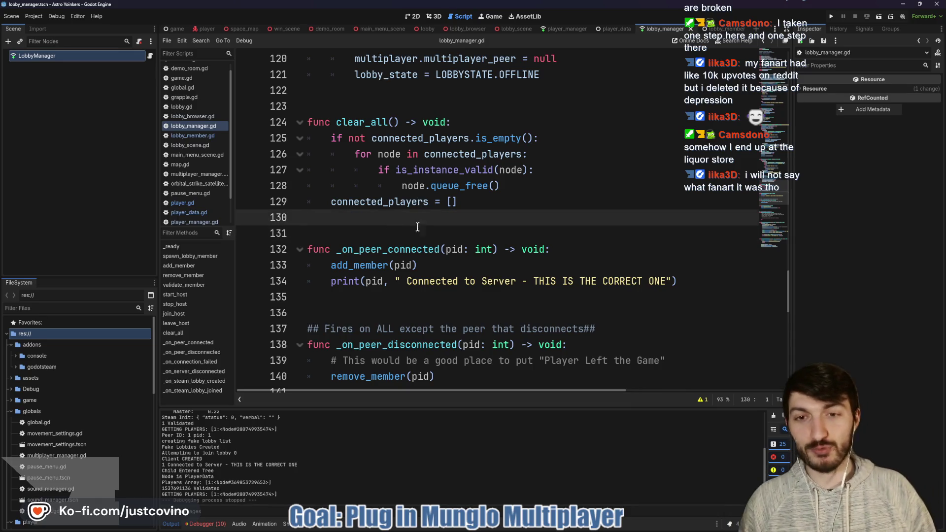
scroll(418, 226, up, 3)
click(407, 231)
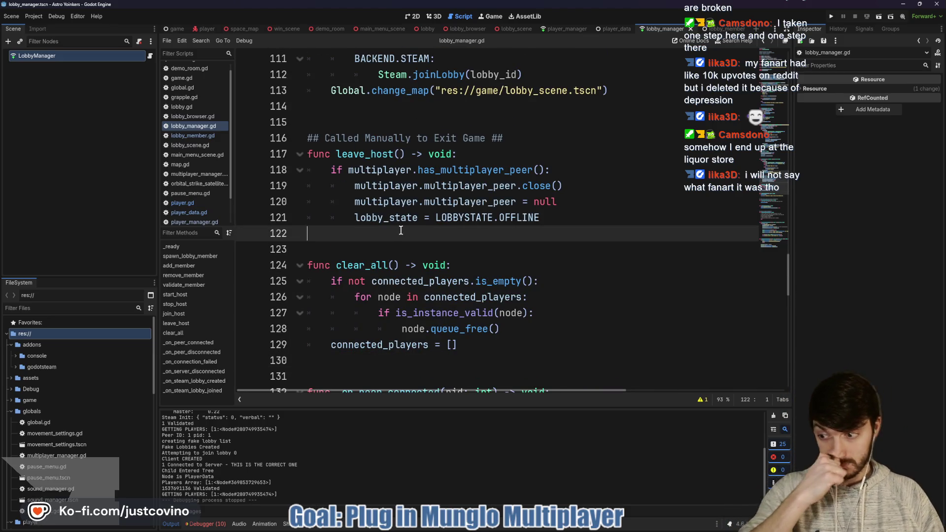
scroll(401, 229, up, 3)
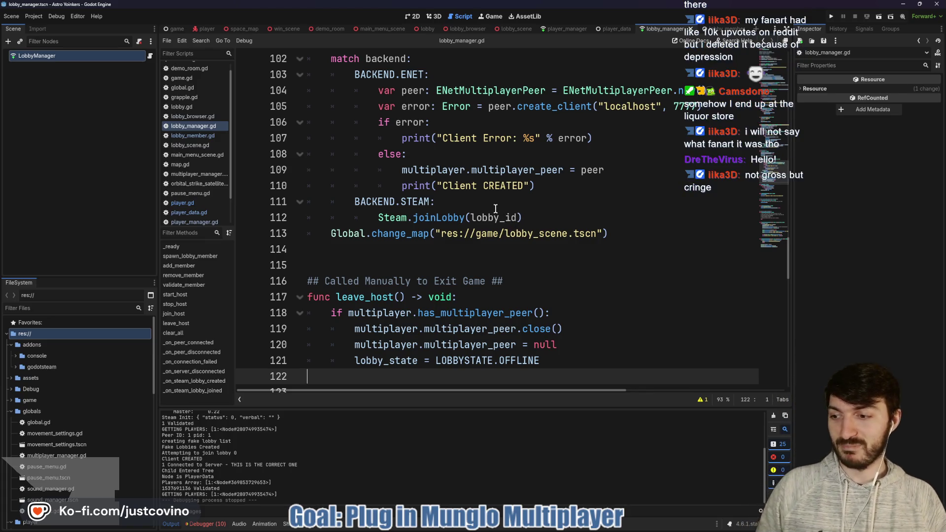
scroll(512, 217, up, 2)
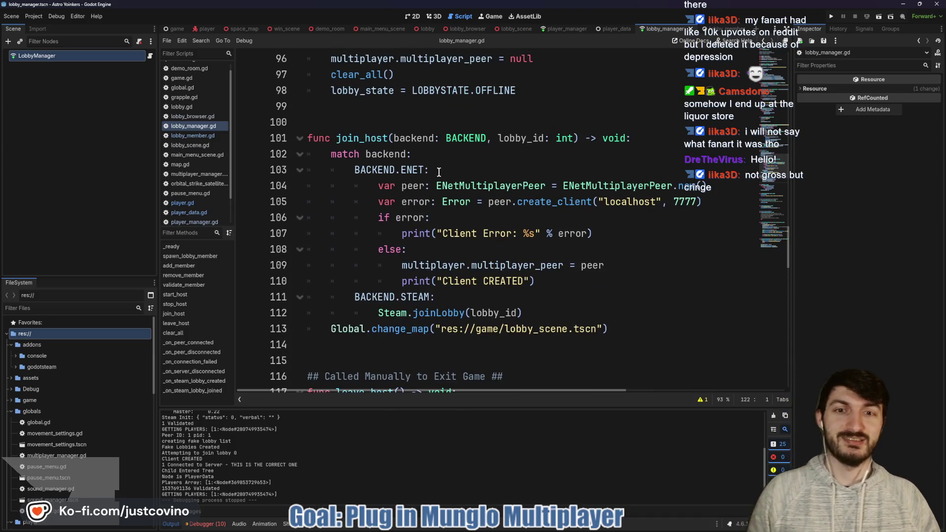
click(439, 172)
key(ctrl+s)
click(430, 155)
key(ctrl+s)
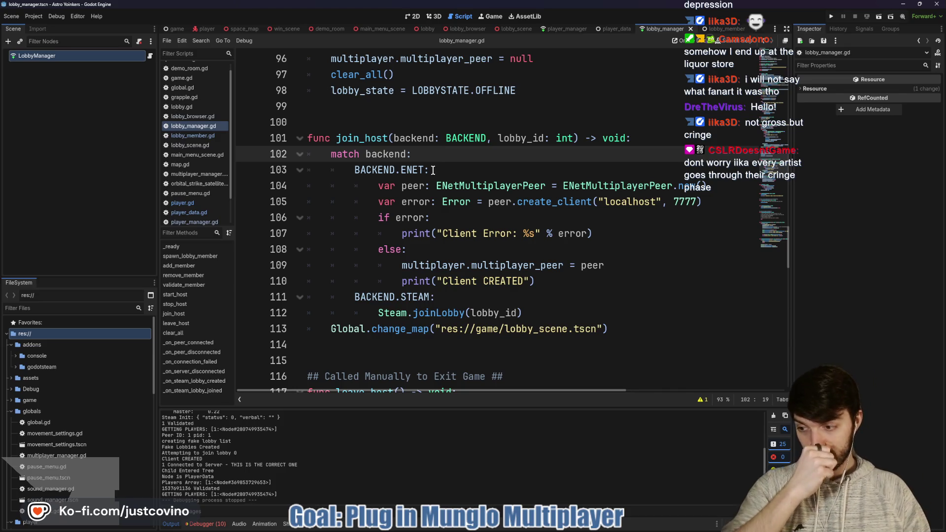
scroll(424, 190, up, 4)
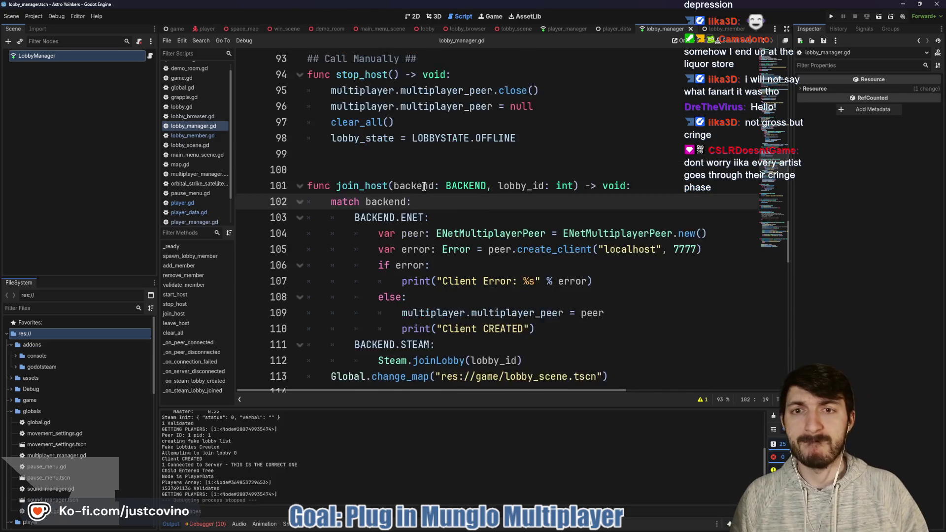
scroll(419, 226, up, 2)
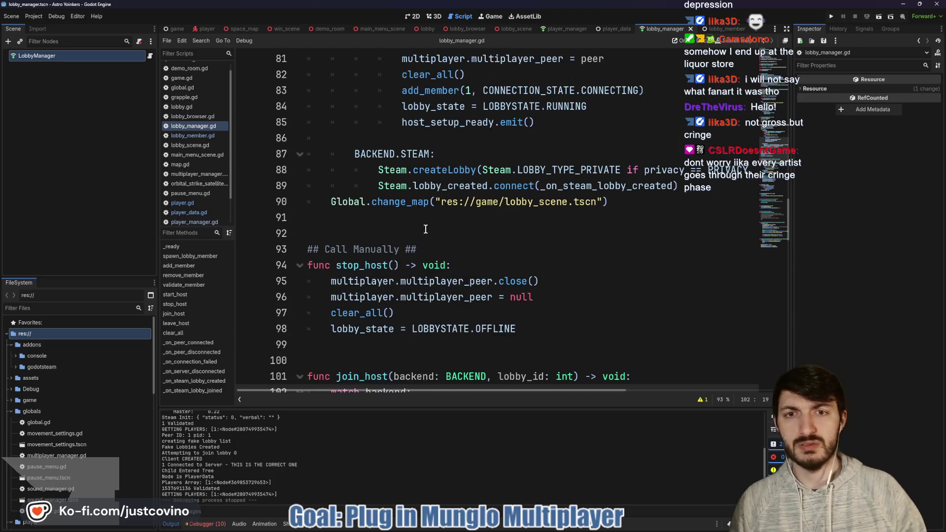
mouse_move(409, 240)
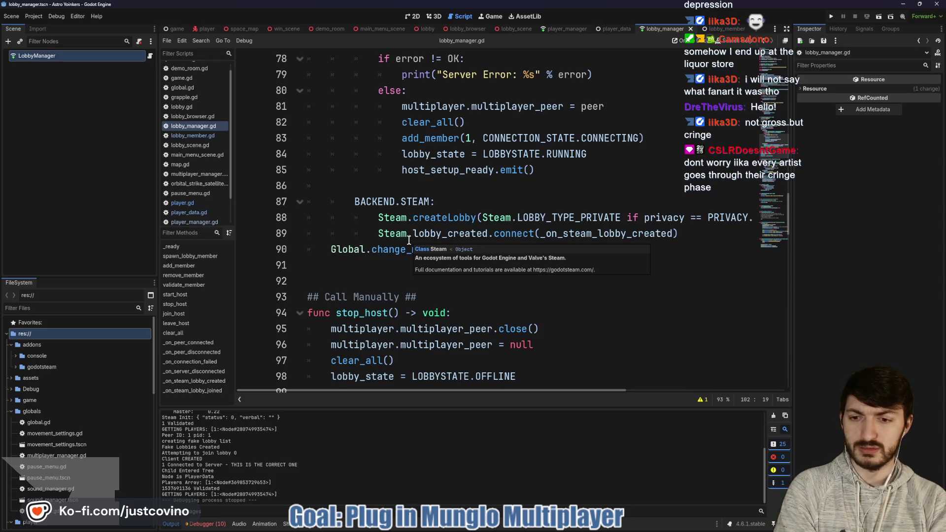
click(406, 190)
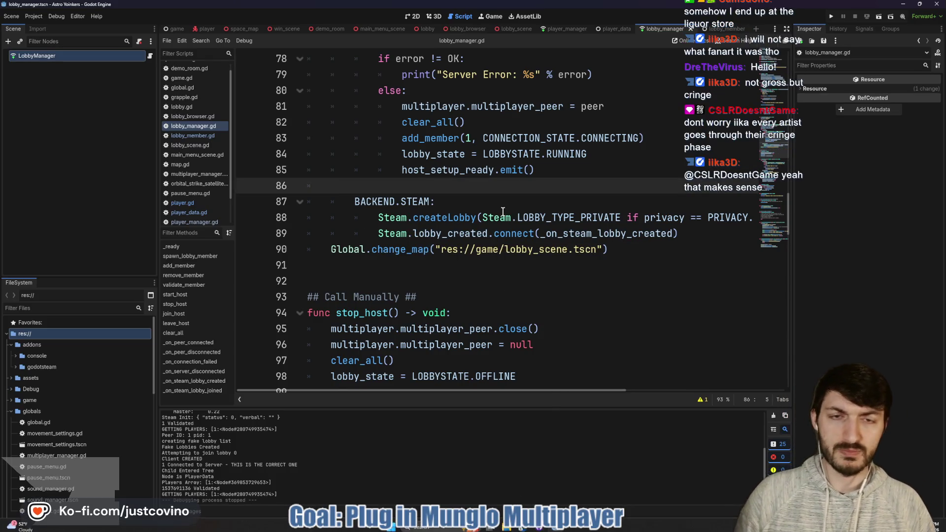
scroll(502, 211, up, 2)
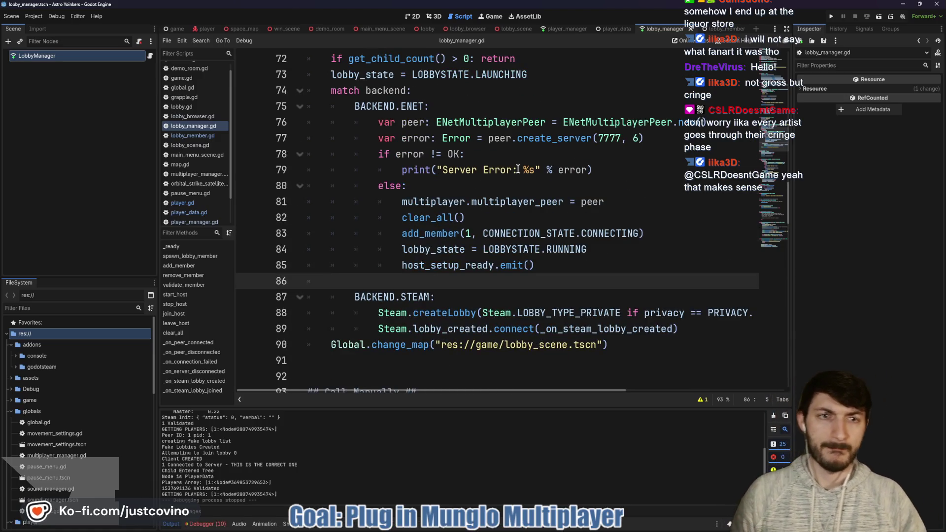
double_click(519, 140)
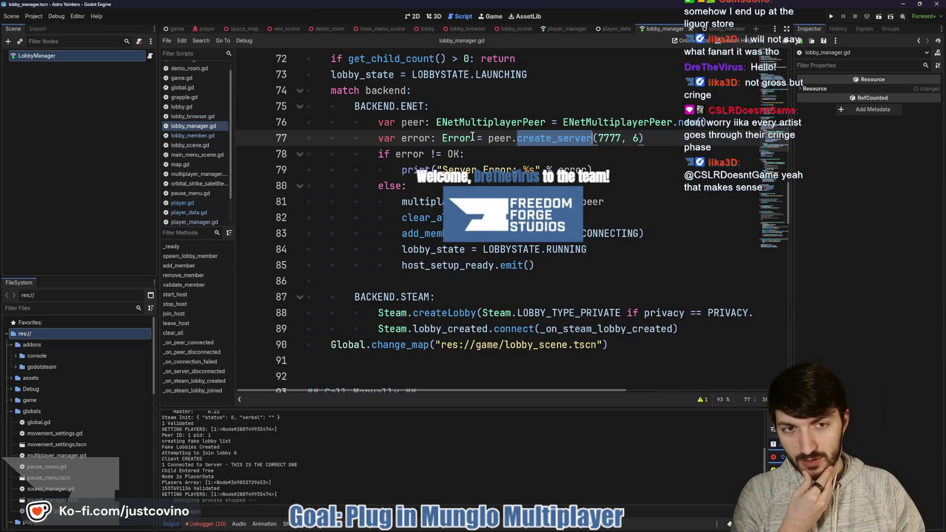
click(602, 155)
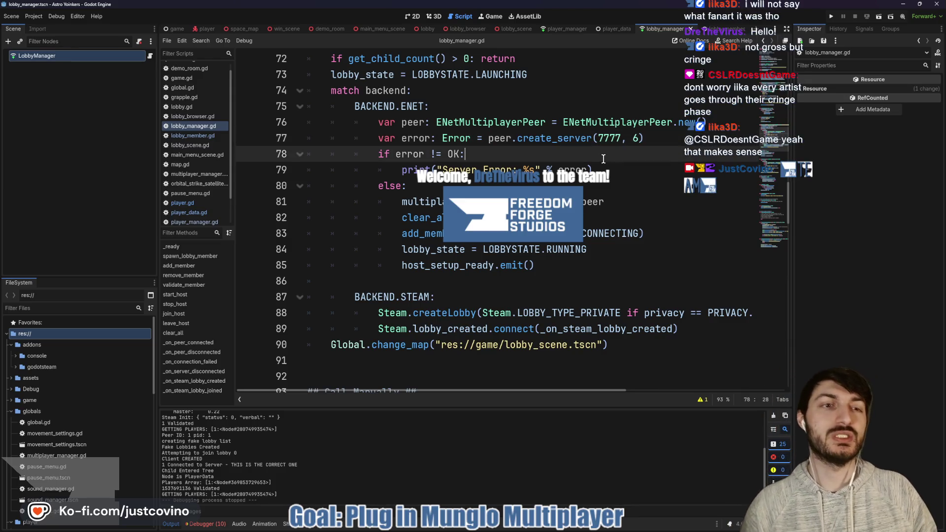
scroll(543, 156, up, 1)
scroll(543, 157, up, 1)
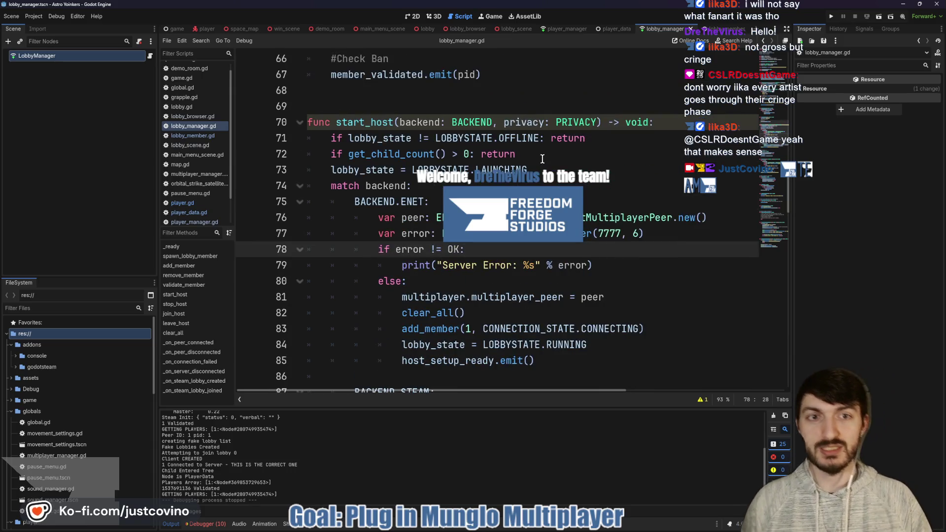
click(543, 156)
scroll(428, 169, up, 2)
scroll(428, 168, up, 1)
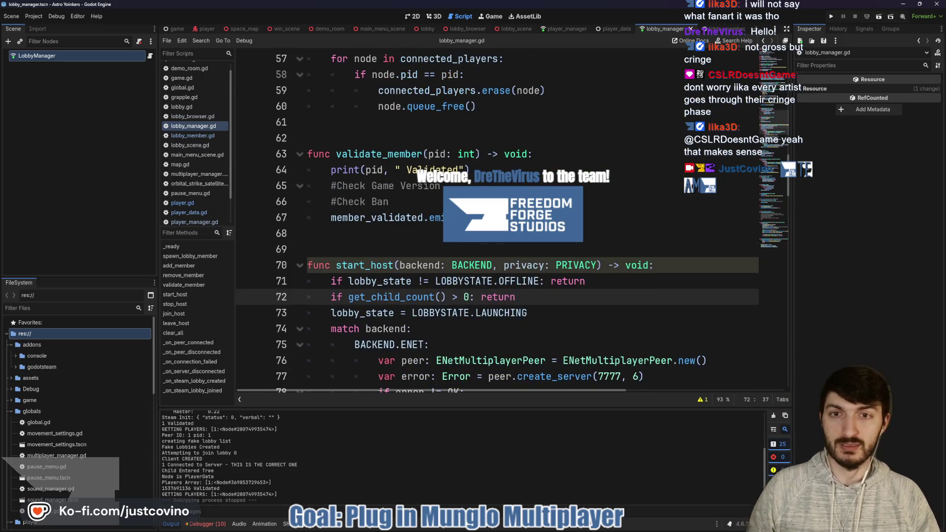
scroll(525, 158, up, 4)
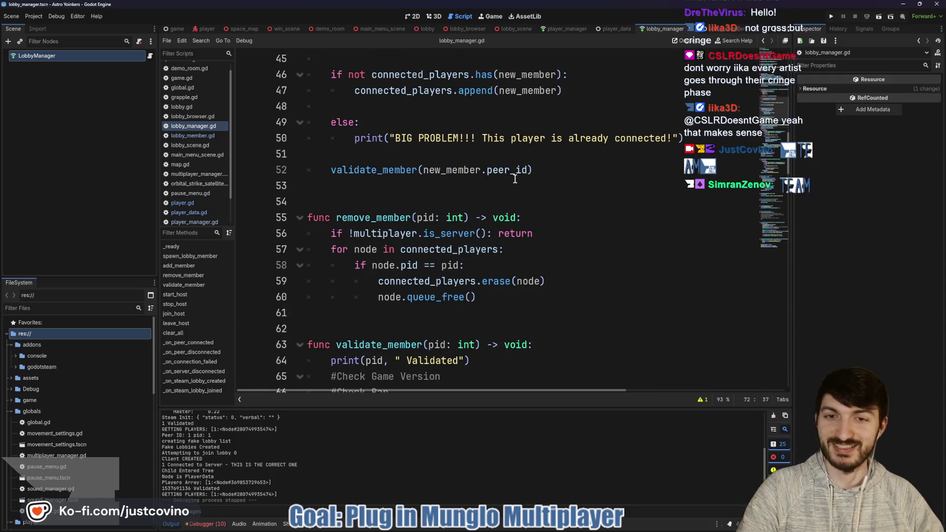
scroll(503, 197, up, 2)
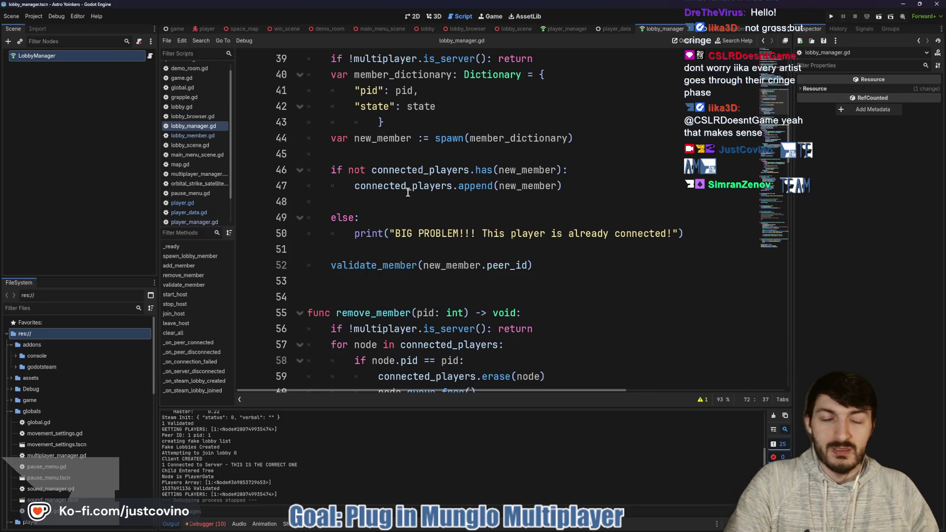
scroll(454, 189, up, 2)
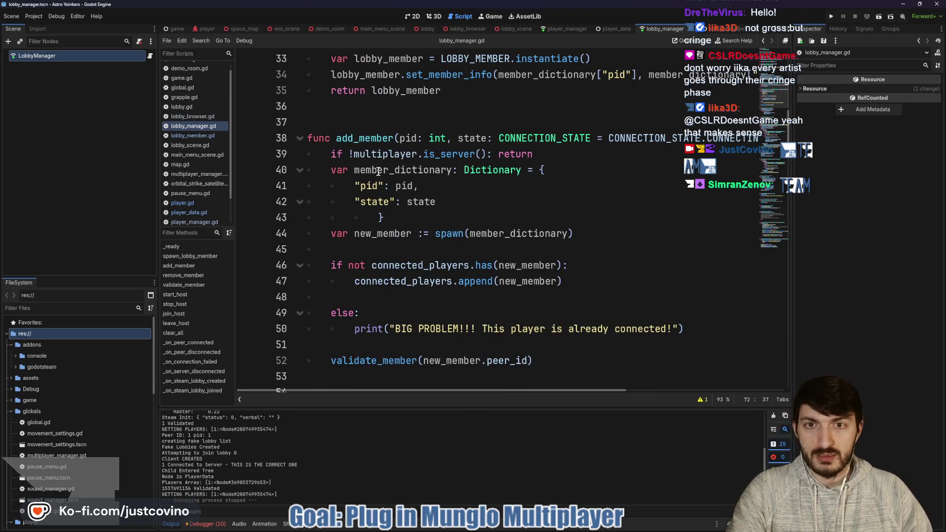
click(354, 140)
click(363, 156)
click(476, 196)
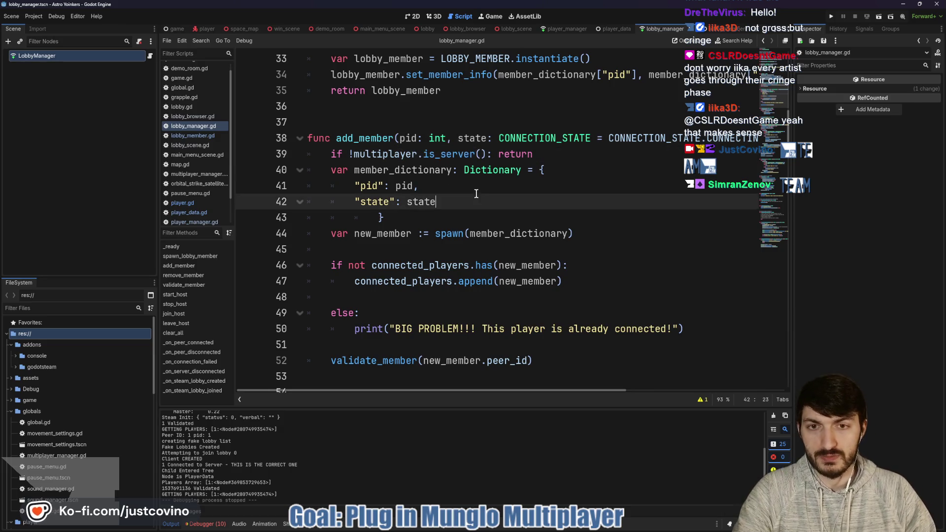
scroll(389, 237, down, 1)
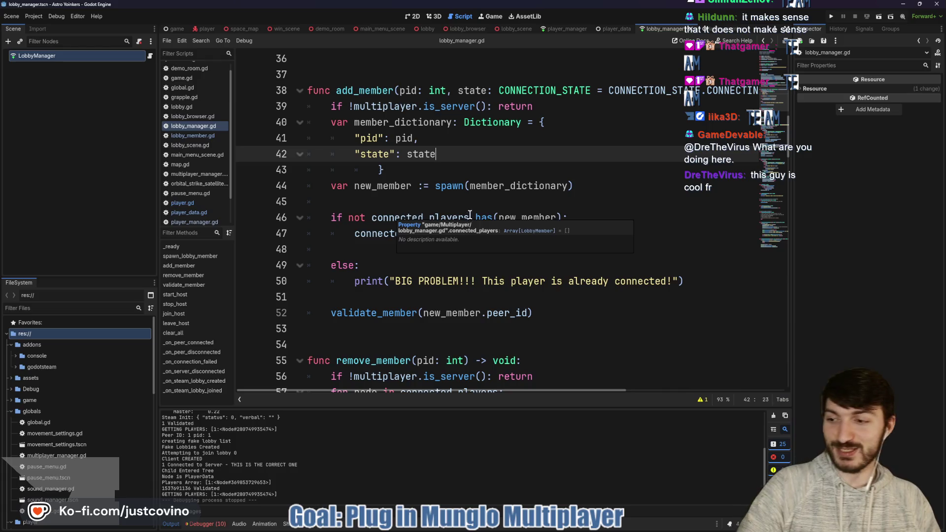
key(Down)
key(Down)
key(Down)
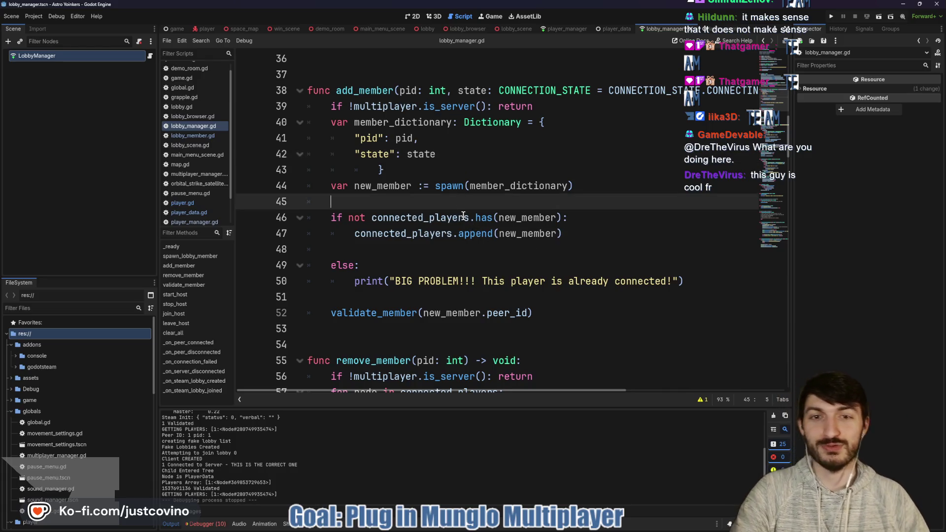
scroll(461, 213, up, 2)
click(452, 238)
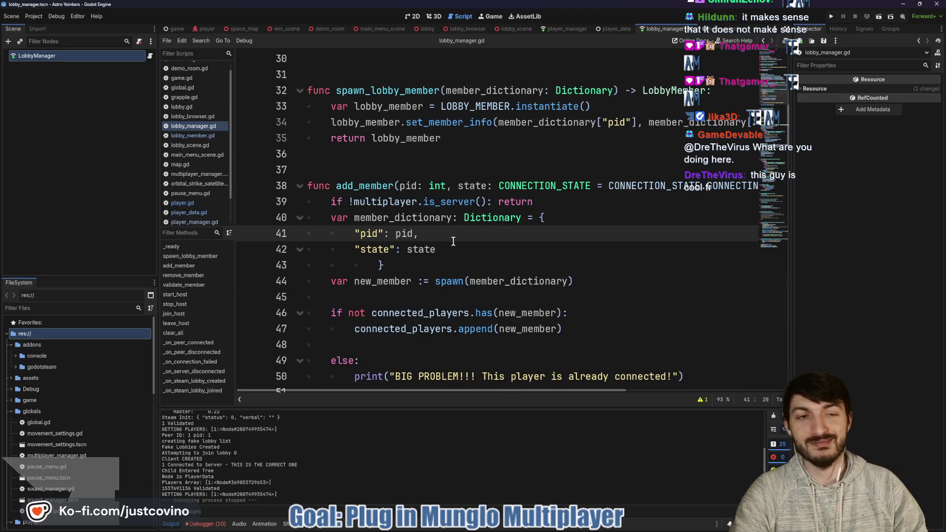
scroll(452, 240, up, 1)
click(396, 208)
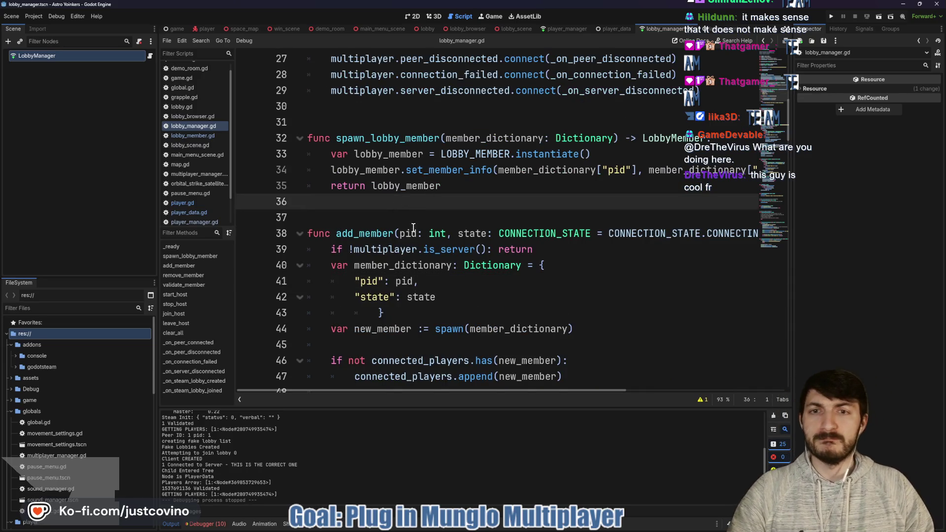
scroll(419, 227, up, 3)
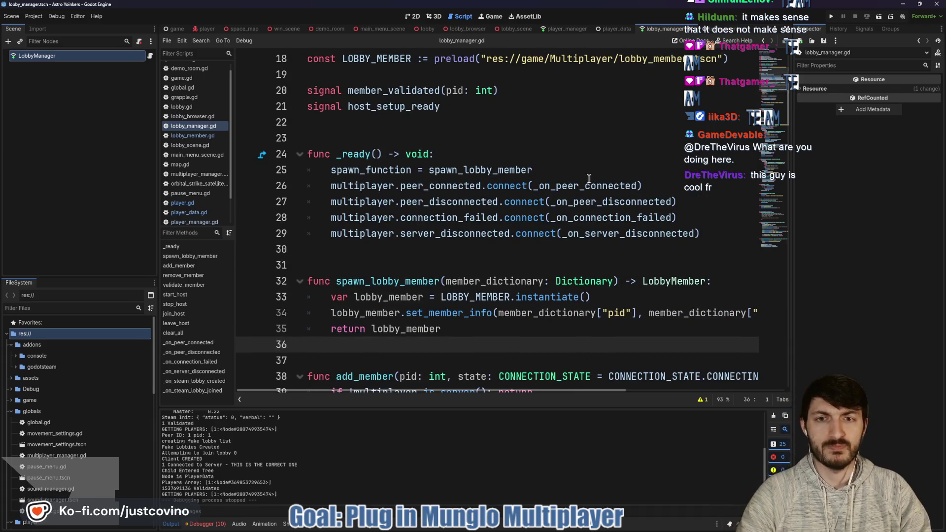
drag(661, 186, 390, 203)
drag(659, 184, 315, 185)
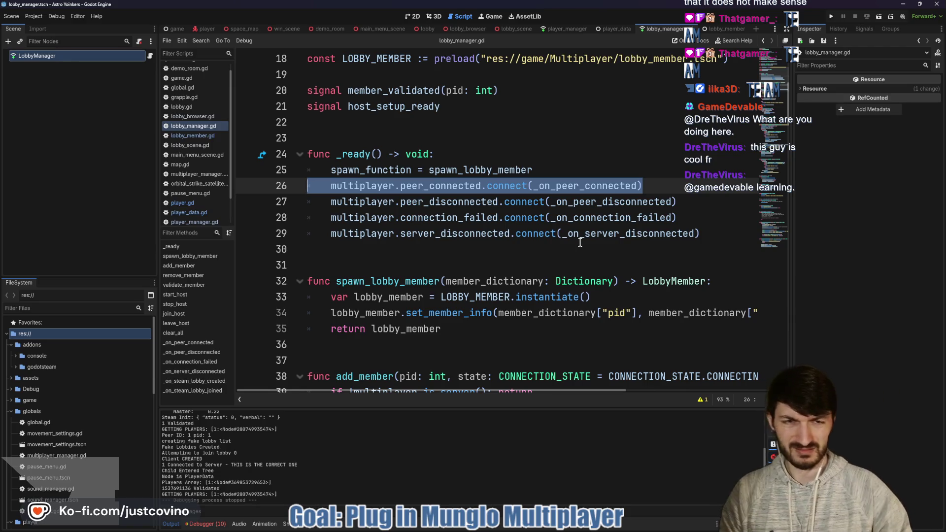
Step: Start a new line after line 26 with multiplayer.connected_to_server
click(654, 187)
key(Return)
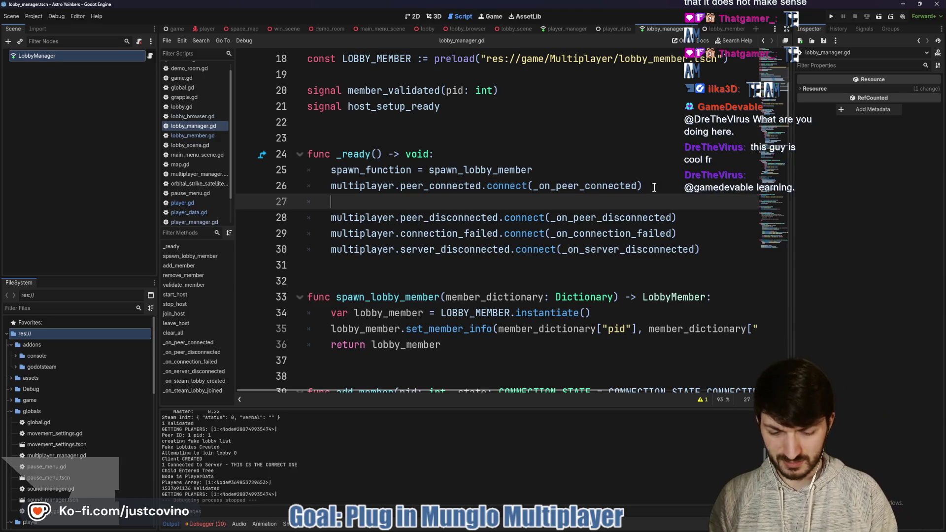
text(multiplayer.ser)
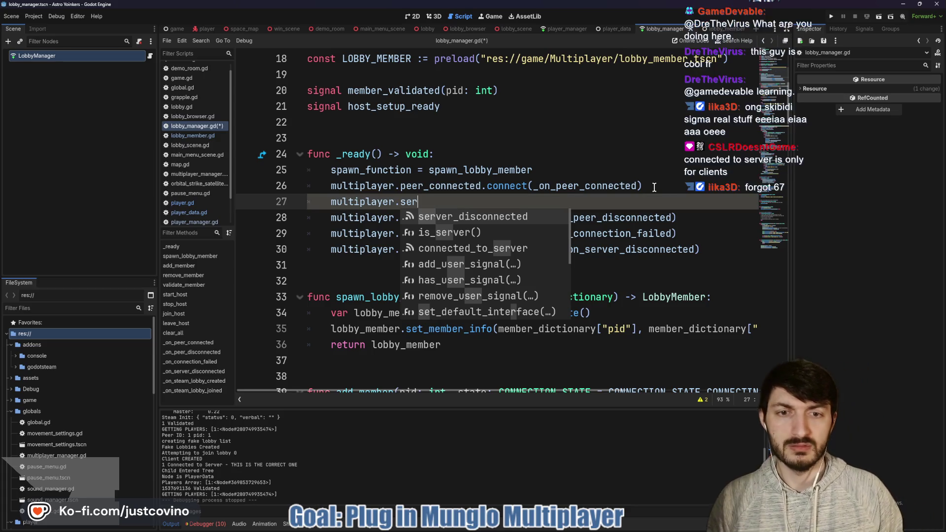
key(Down)
key(Down)
key(Return)
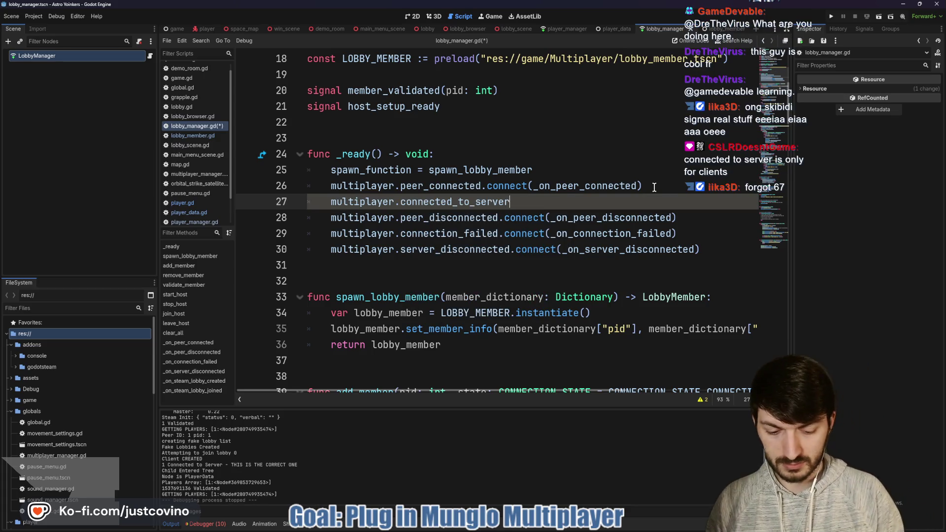
Step: Finish it as .connect(_on_peer_connected) and save lobby_manager.gd
text(.con)
key(Return)
text(_on_peer))
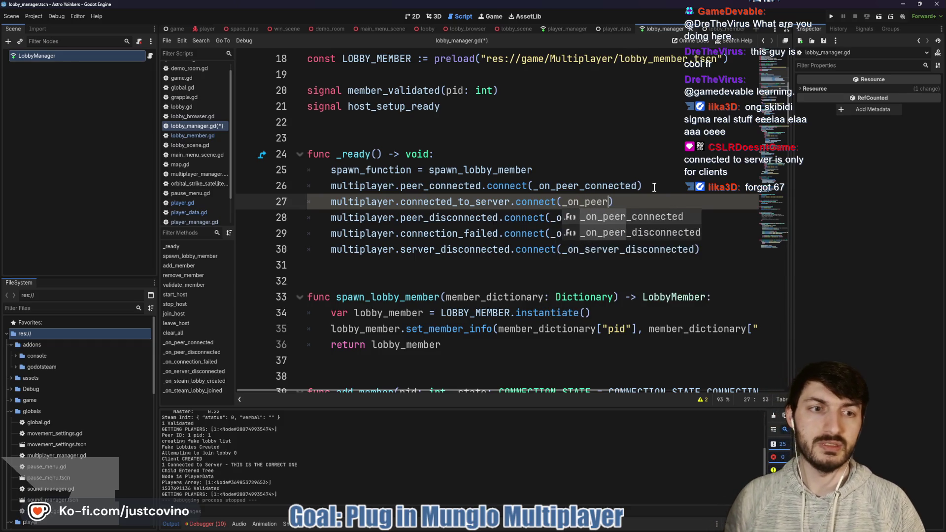
key(Return)
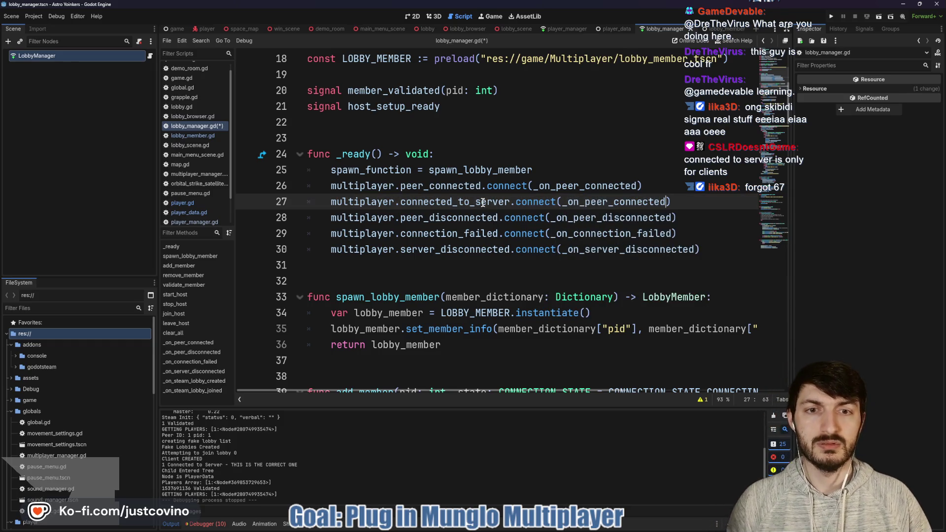
mouse_move(479, 202)
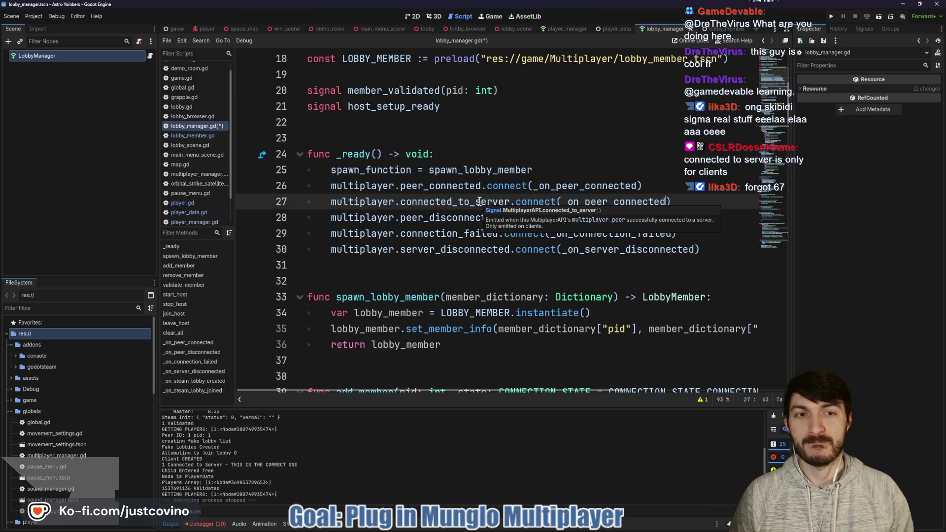
mouse_move(453, 186)
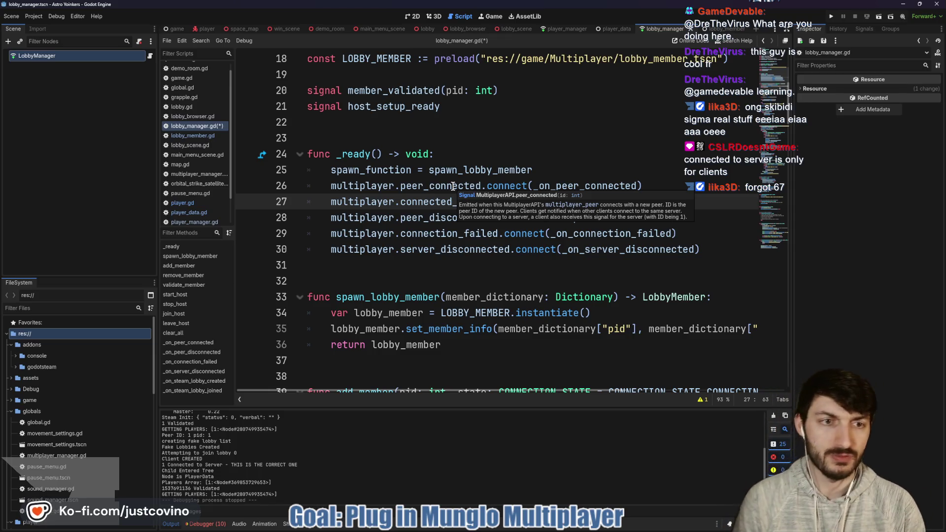
key(ctrl+s)
scroll(510, 272, down, 10)
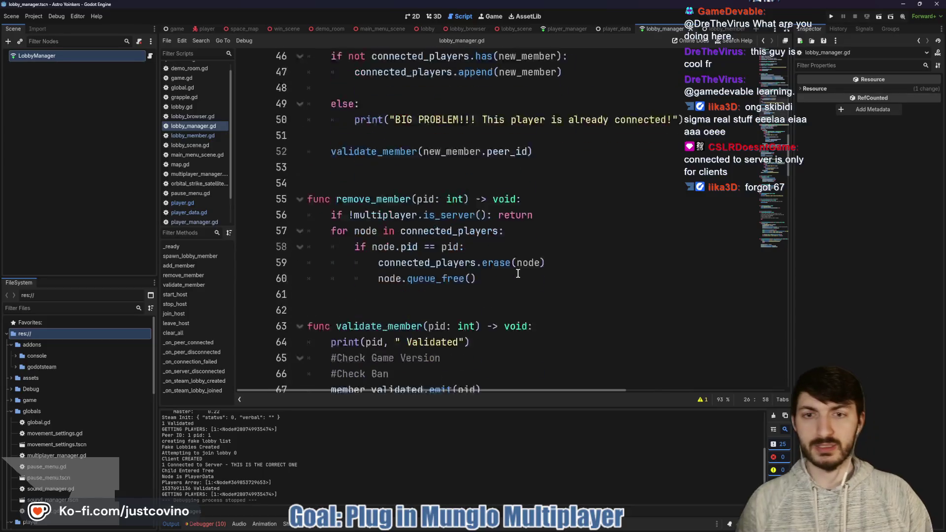
scroll(477, 269, down, 9)
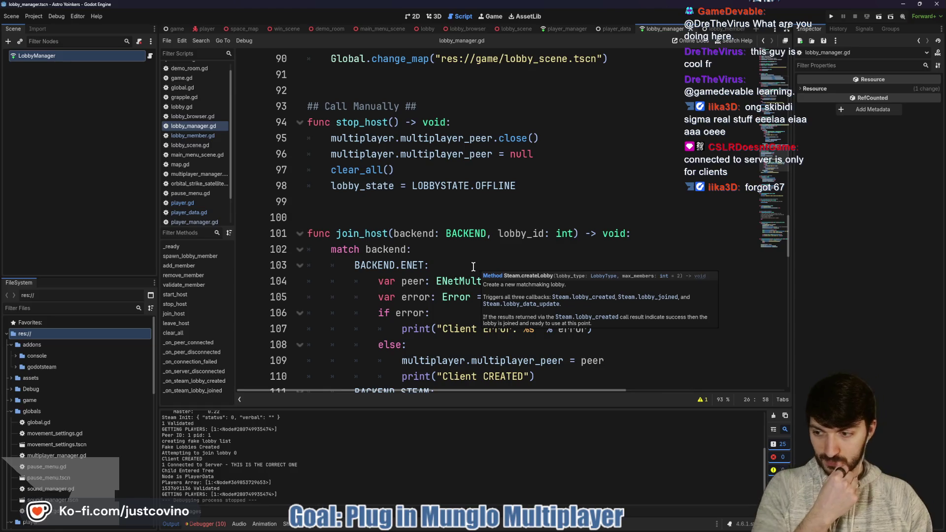
scroll(473, 266, down, 6)
scroll(472, 266, down, 4)
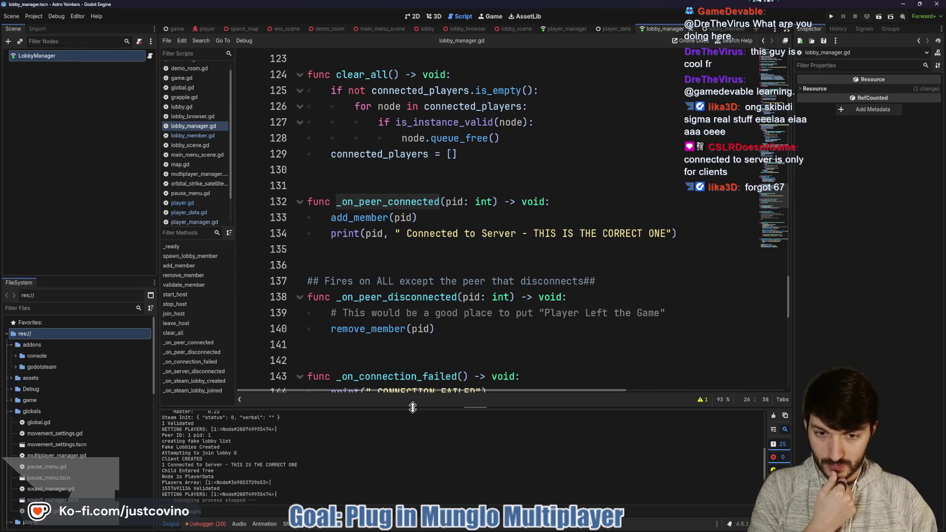
drag(410, 404, 389, 187)
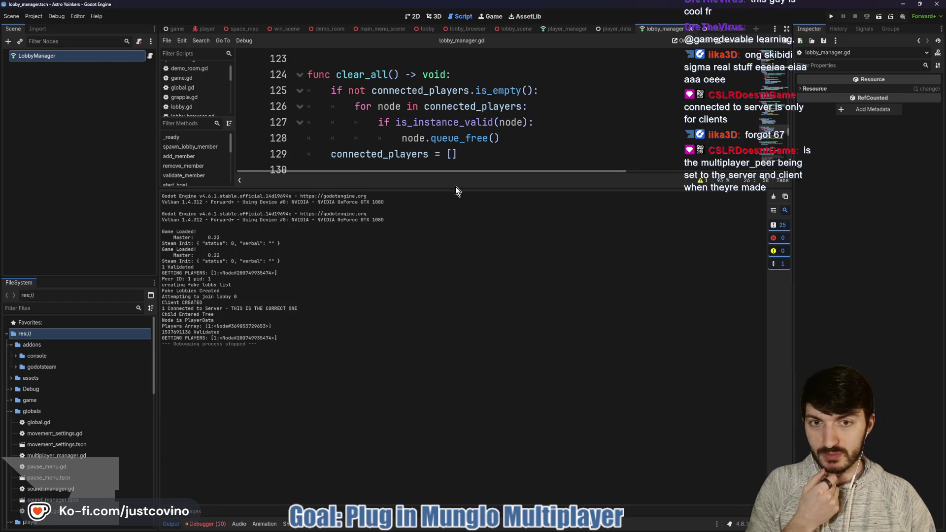
drag(453, 190, 456, 418)
scroll(461, 301, up, 5)
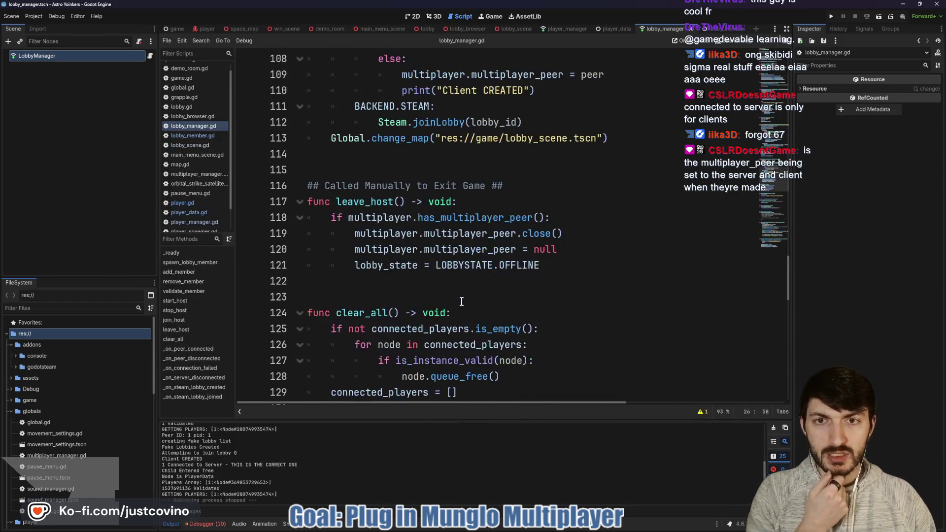
scroll(462, 301, up, 8)
scroll(448, 291, down, 3)
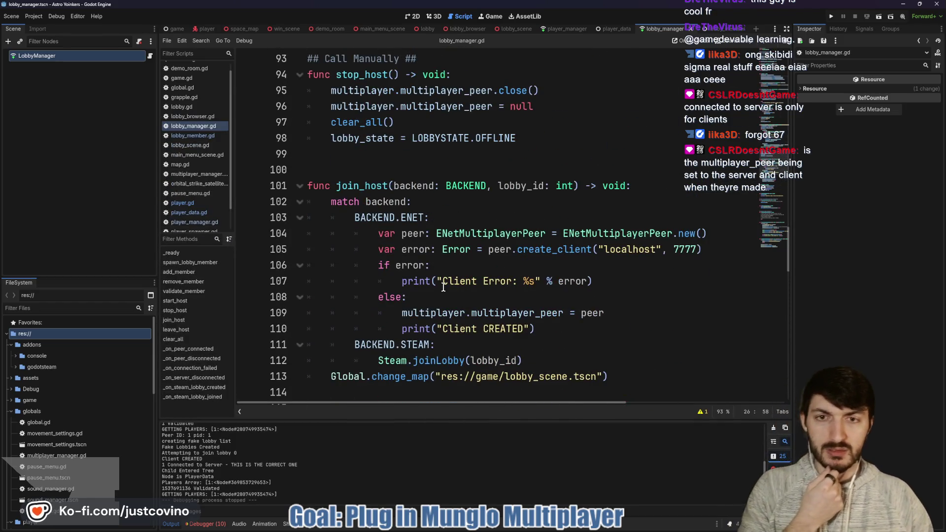
scroll(443, 287, up, 10)
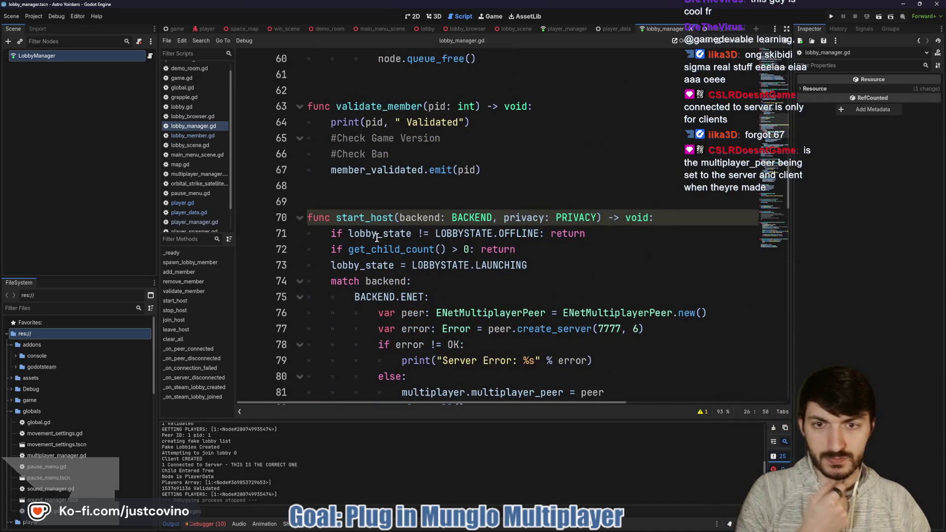
scroll(373, 230, down, 3)
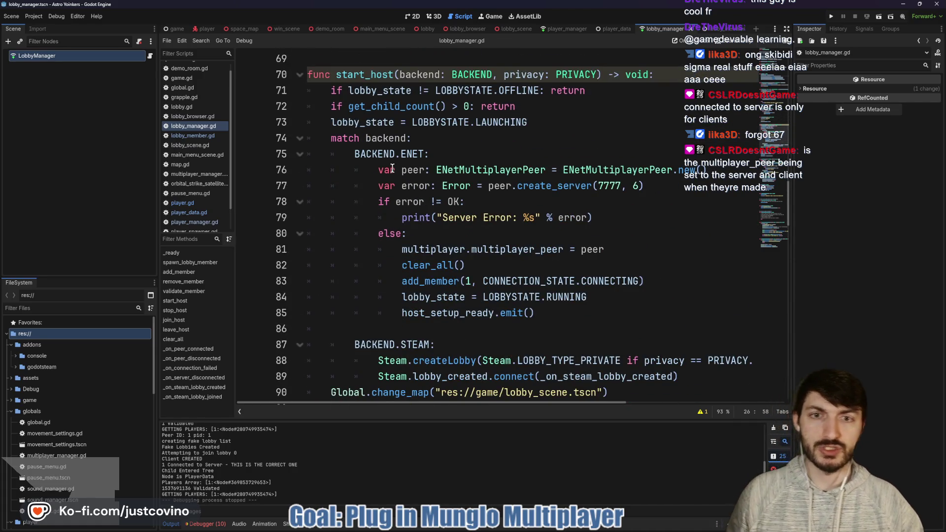
drag(380, 170, 708, 170)
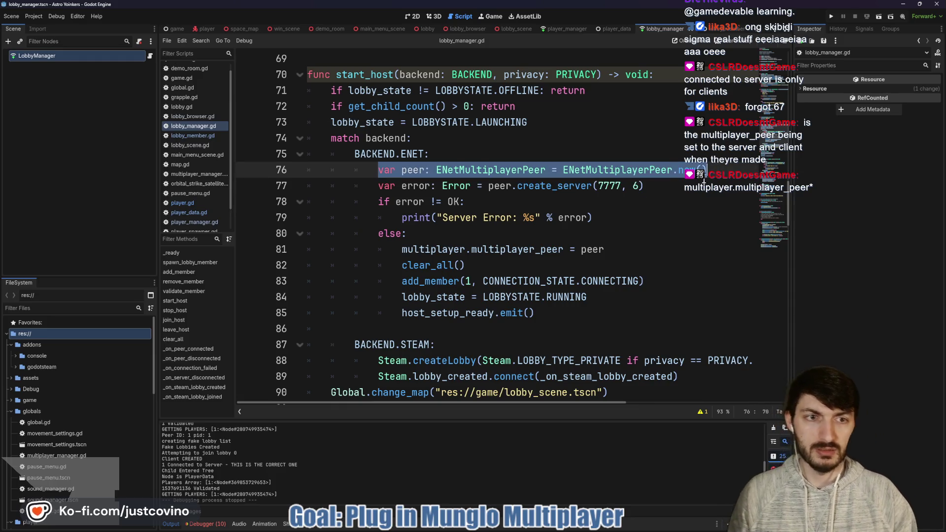
drag(378, 186, 661, 186)
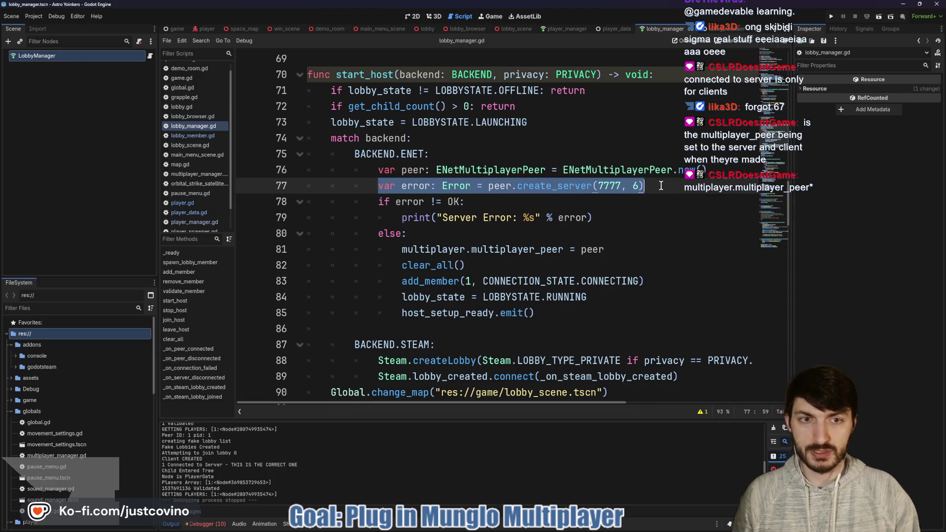
mouse_move(400, 250)
mouse_down()
mouse_move(678, 239)
mouse_move(676, 249)
mouse_up()
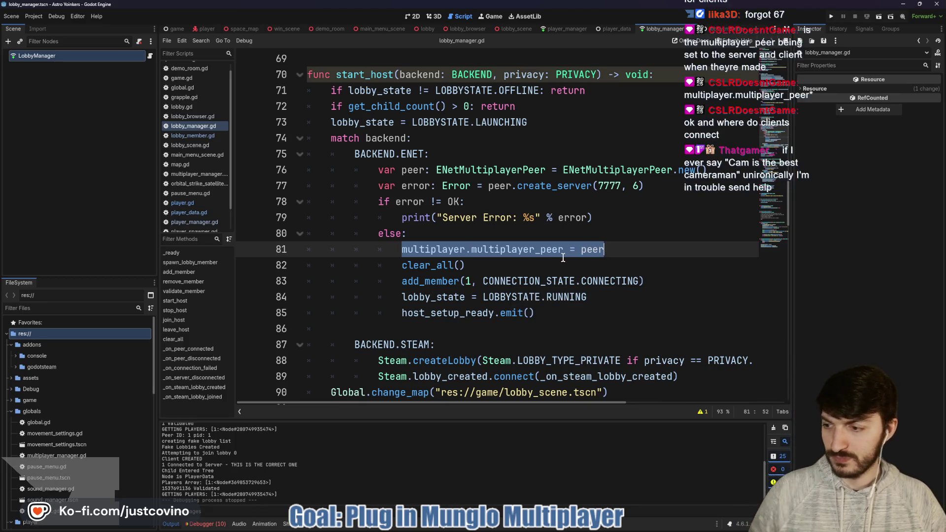
Step: Review join_host's client ENet peer setup on lines 101–109, then enlarge the Output log
scroll(509, 243, down, 6)
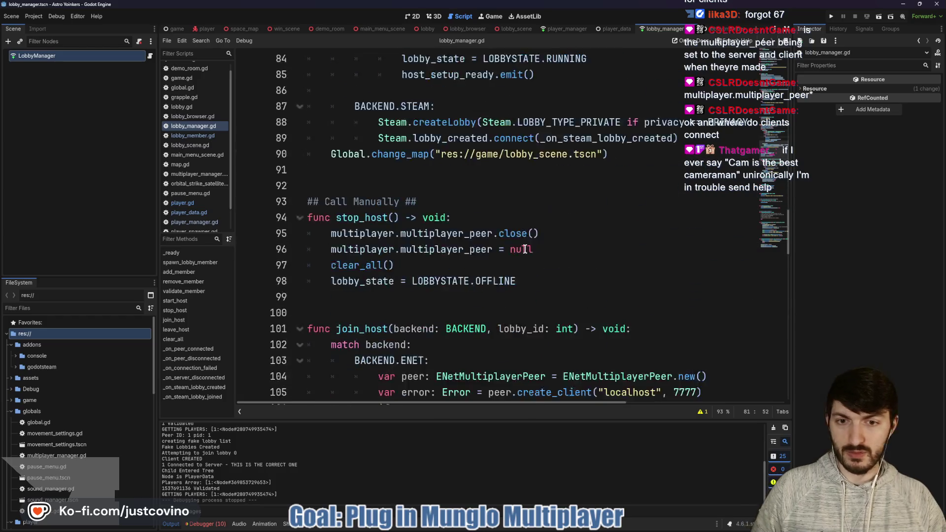
scroll(509, 243, down, 4)
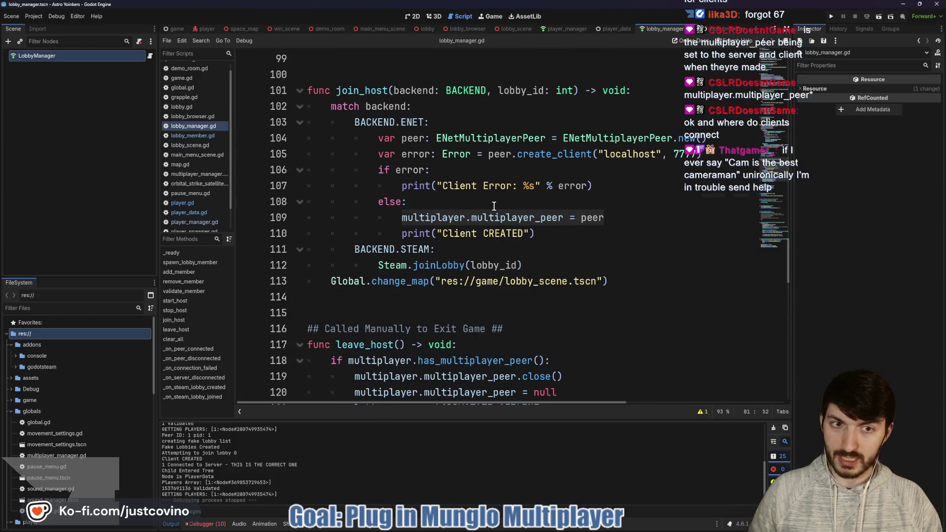
click(433, 201)
drag(339, 90, 381, 93)
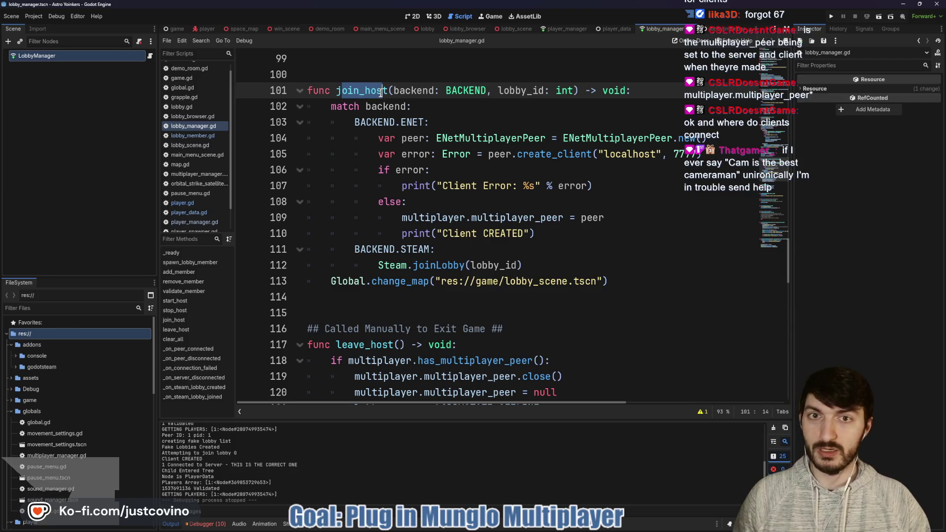
drag(379, 139, 729, 141)
mouse_move(347, 154)
mouse_down()
mouse_move(704, 155)
mouse_move(717, 168)
mouse_move(717, 158)
mouse_up()
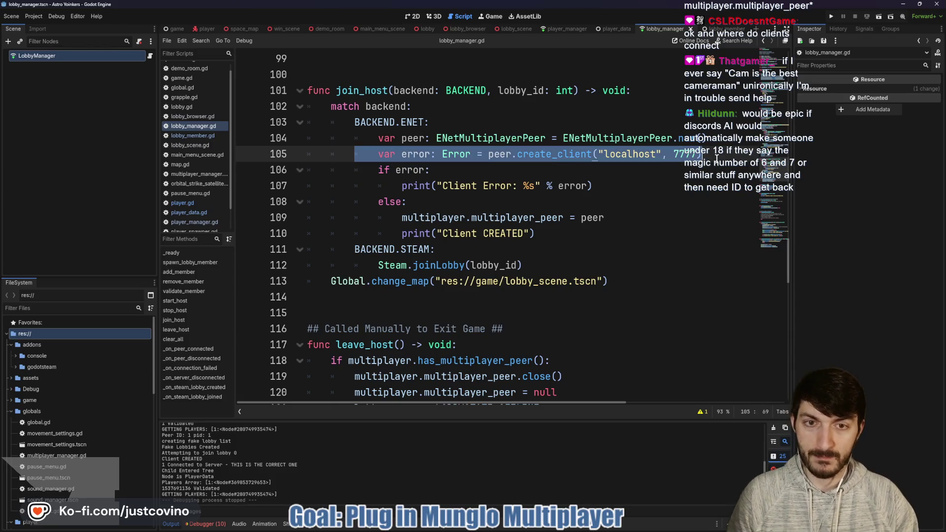
drag(399, 216, 622, 218)
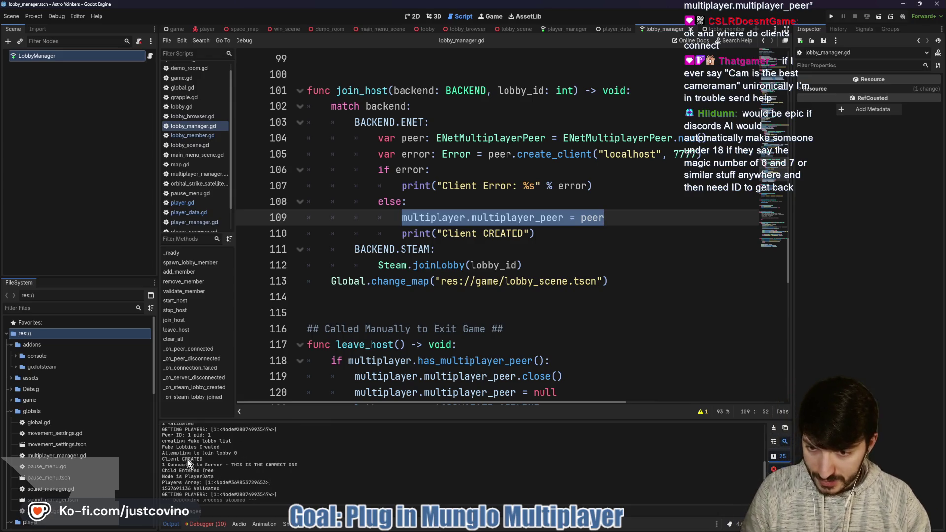
drag(342, 420, 334, 121)
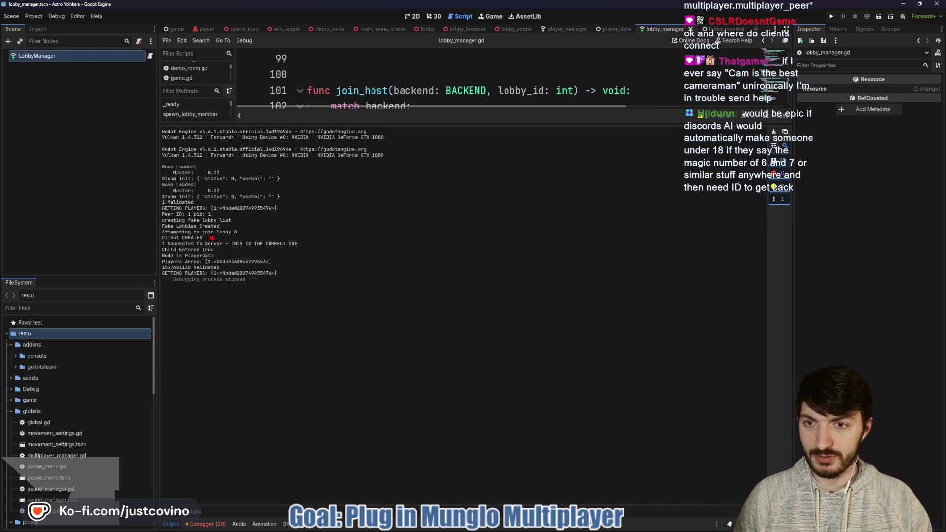
Step: Mark the 'Client CREATED' and 'Connected to Server' log lines, then give the code editor its space back
drag(212, 237, 334, 236)
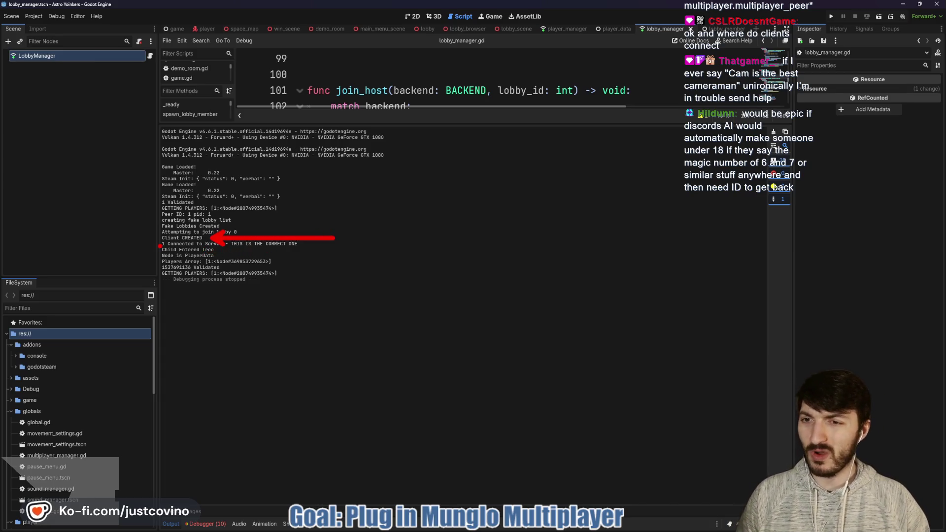
drag(159, 245, 77, 244)
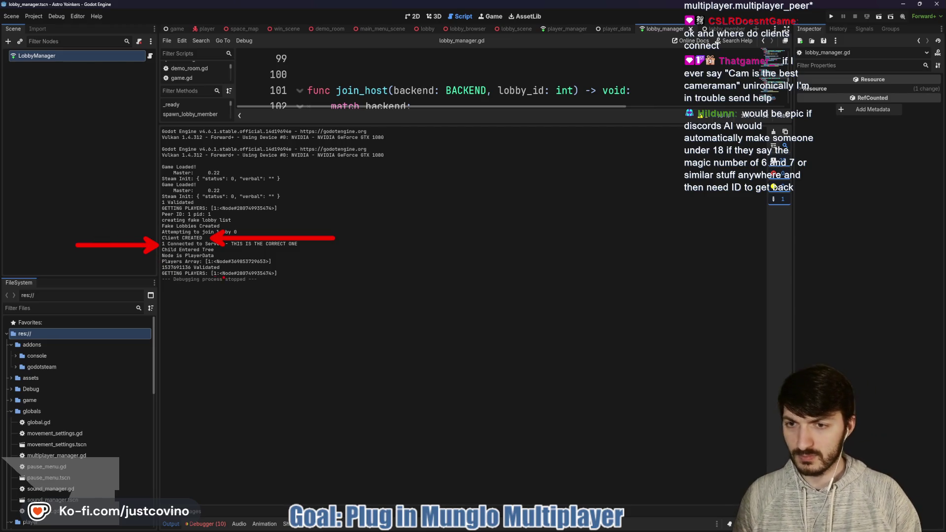
key(Escape)
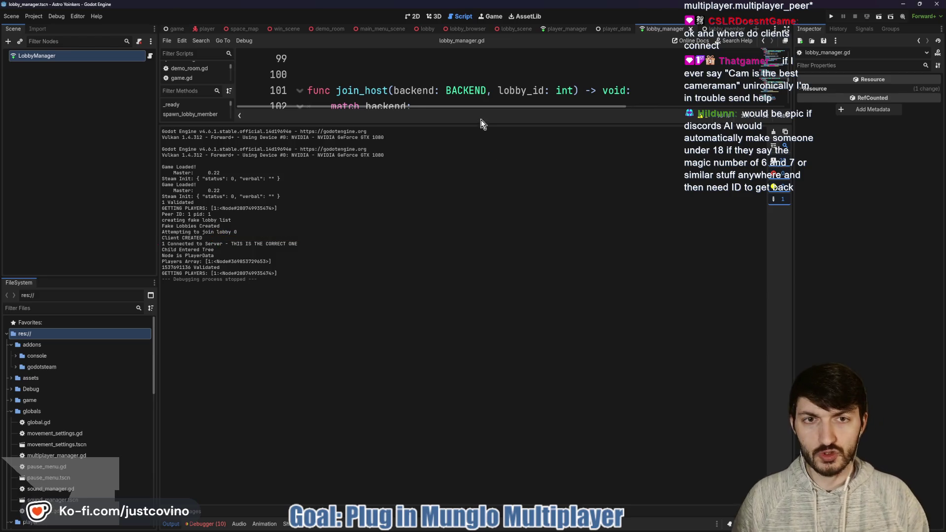
drag(476, 124, 498, 368)
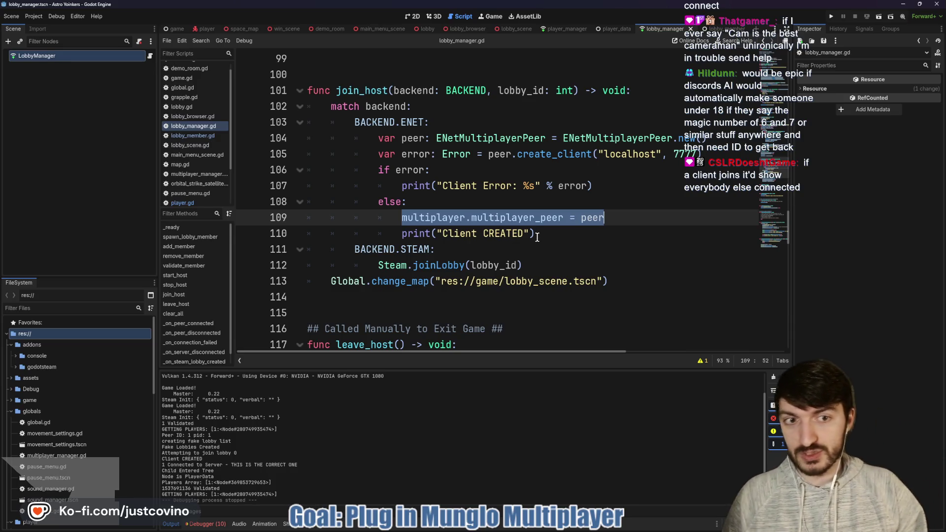
Step: Run two game instances side by side and host a private lobby in one
key(F5)
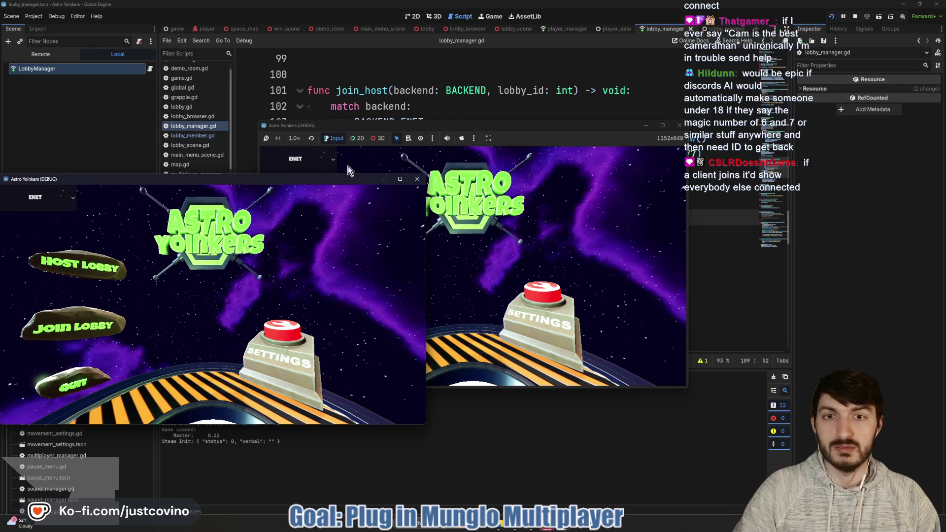
drag(298, 181, 762, 166)
mouse_move(542, 127)
mouse_down()
mouse_move(321, 113)
mouse_move(386, 116)
mouse_up()
click(169, 215)
click(294, 207)
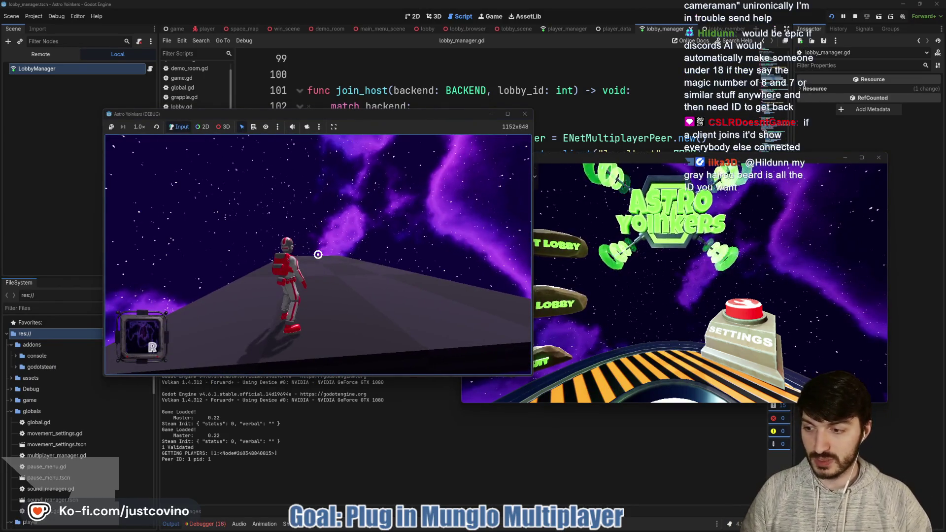
click(92, 223)
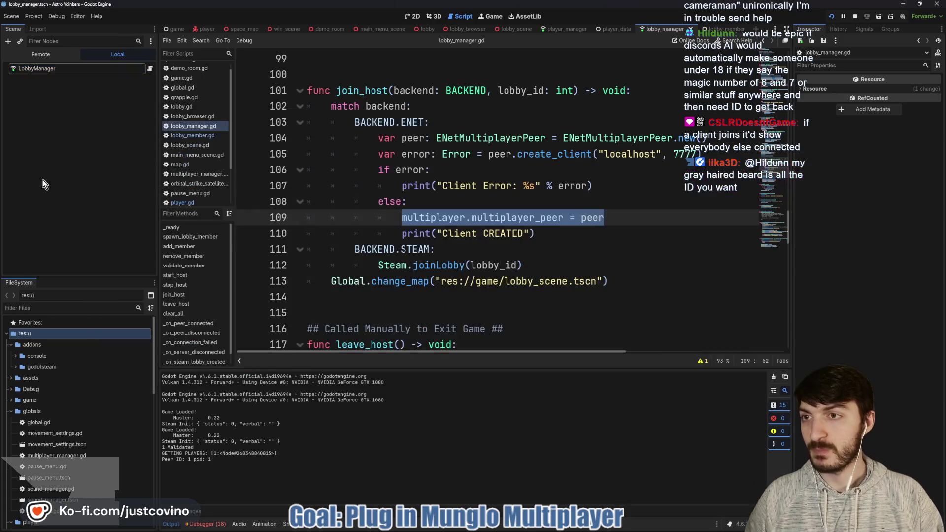
Step: Expand LobbyManager, LobbyScene and Players in the Remote tree, then bring the second game window forward
click(40, 54)
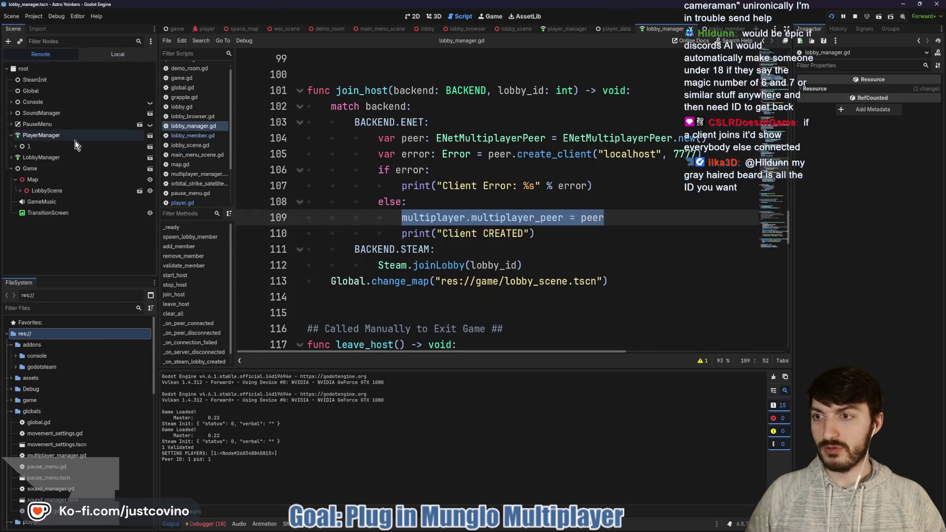
click(11, 157)
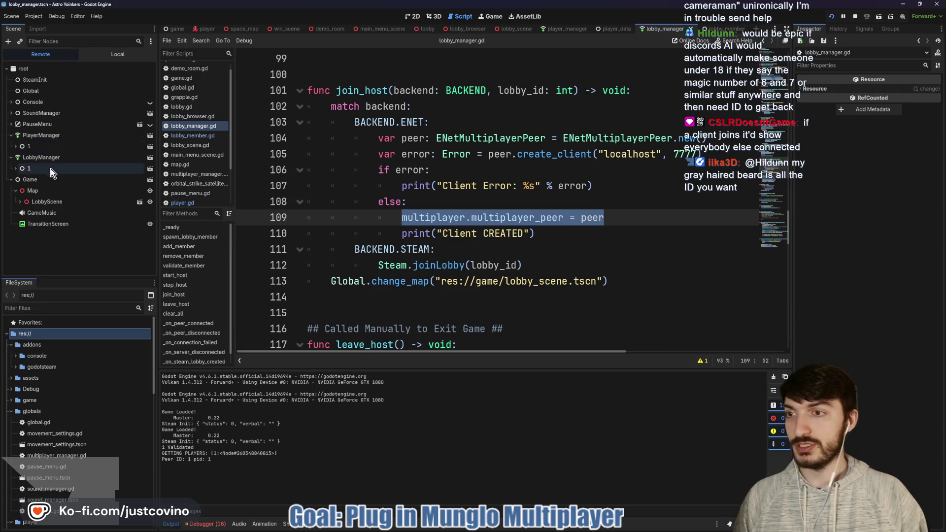
click(21, 202)
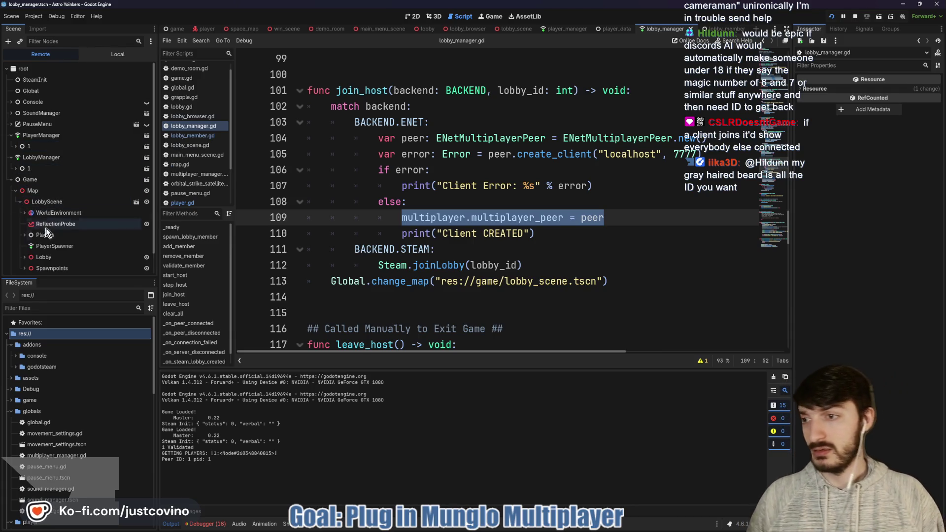
click(25, 236)
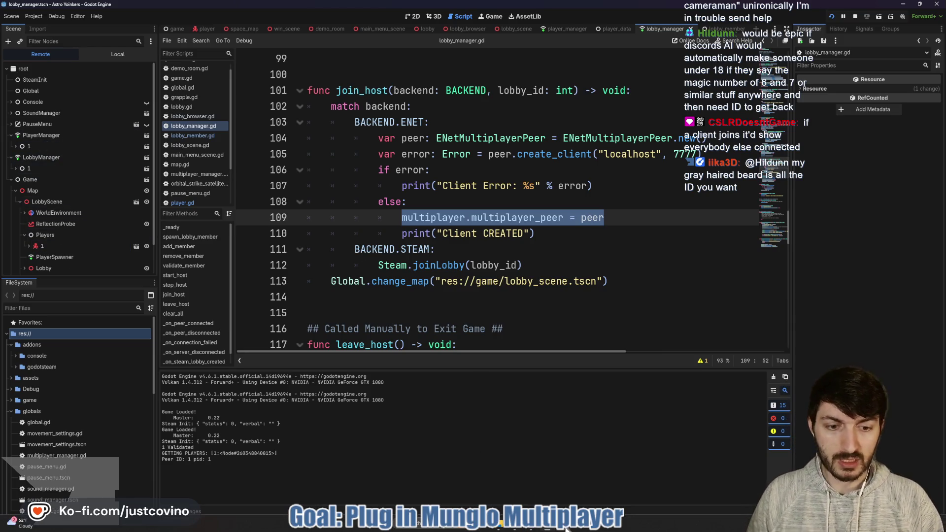
mouse_move(569, 528)
click(564, 480)
Step: Join Fake Lobby 39 from the second game and expand LobbyScene in its session's live tree
click(536, 305)
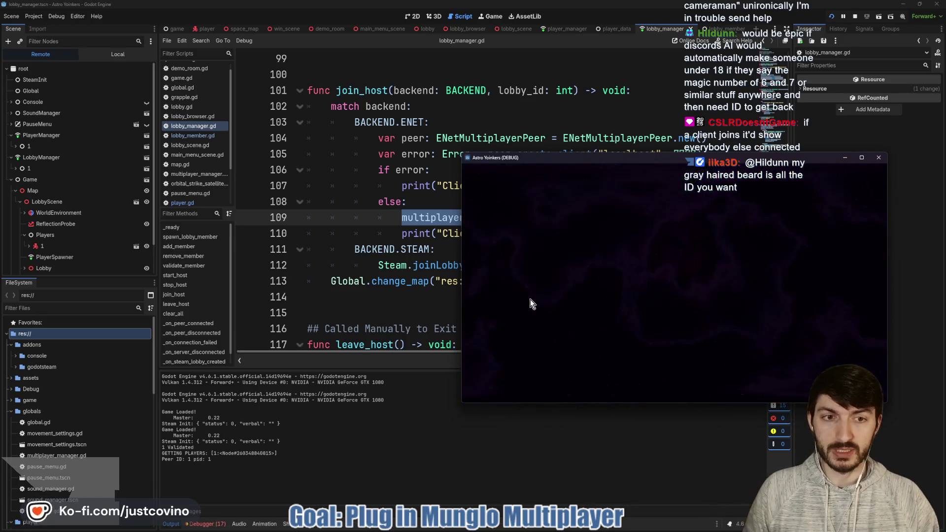
click(692, 202)
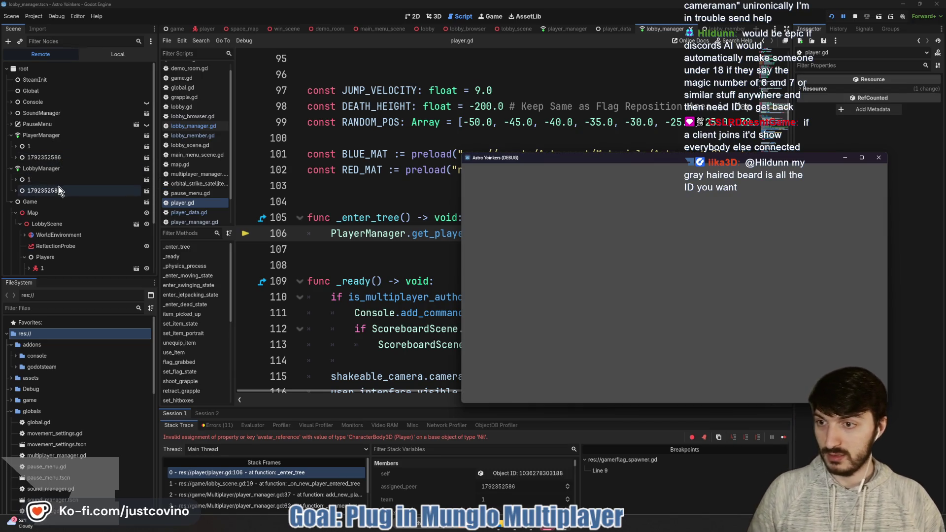
scroll(68, 242, down, 1)
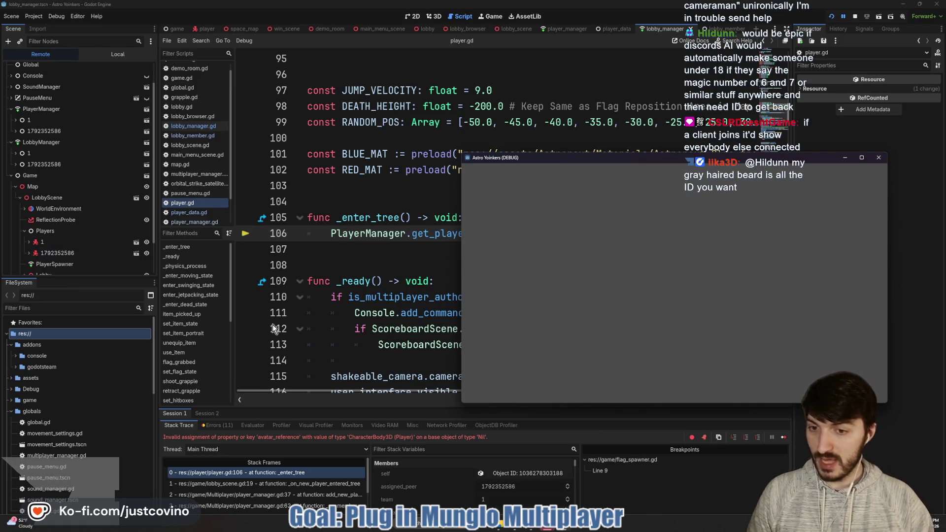
click(212, 414)
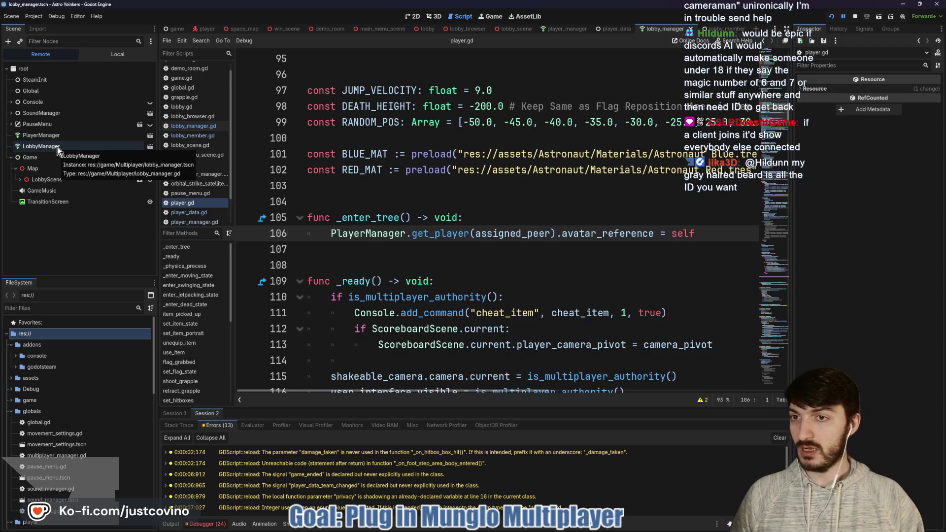
click(20, 179)
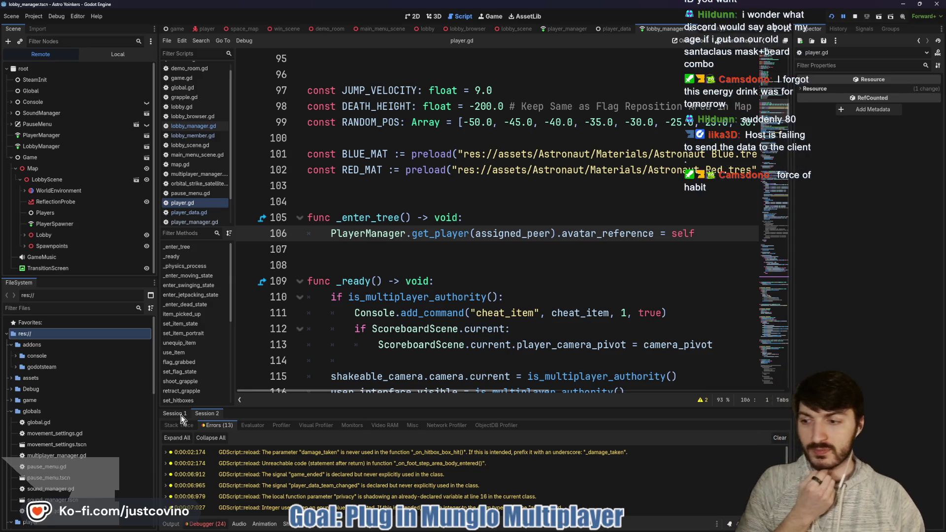
Step: Scroll through the debugger errors and mute the running game's audio
scroll(217, 468, down, 5)
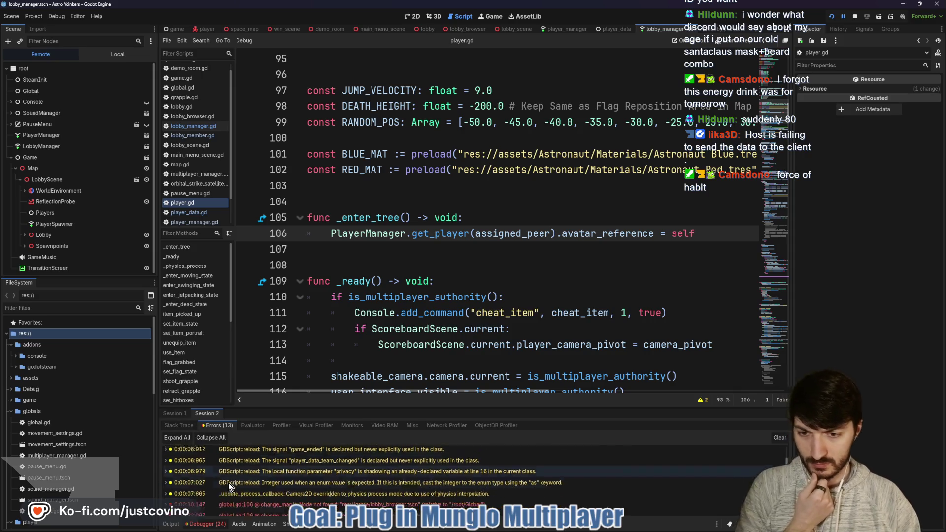
scroll(229, 475, down, 3)
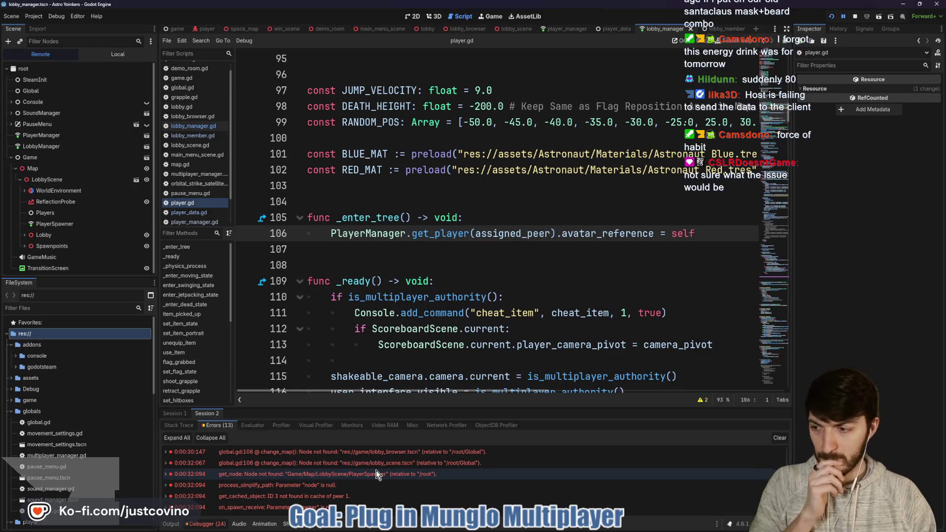
mouse_move(563, 530)
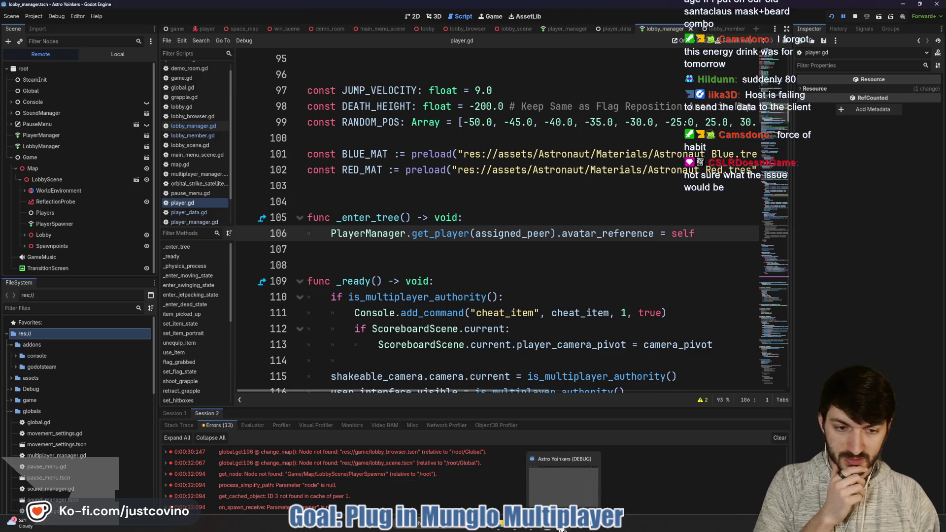
mouse_move(579, 475)
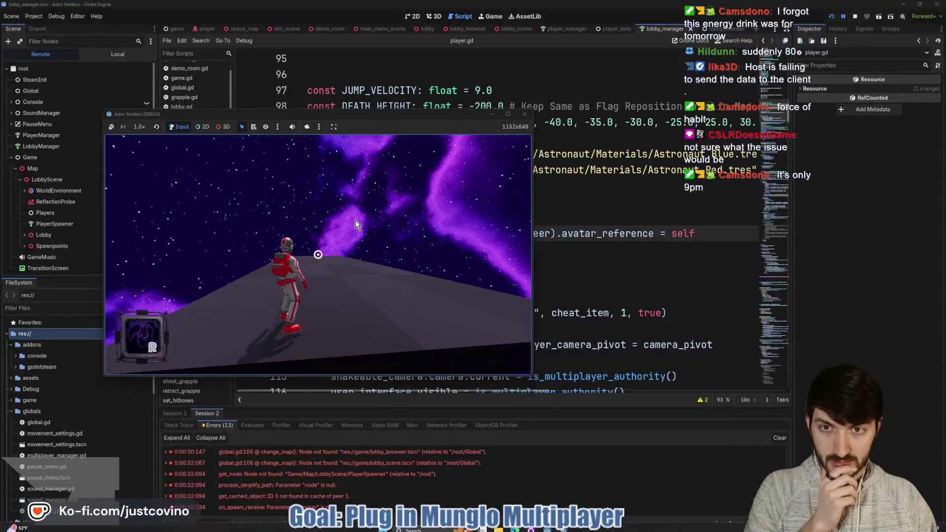
click(292, 127)
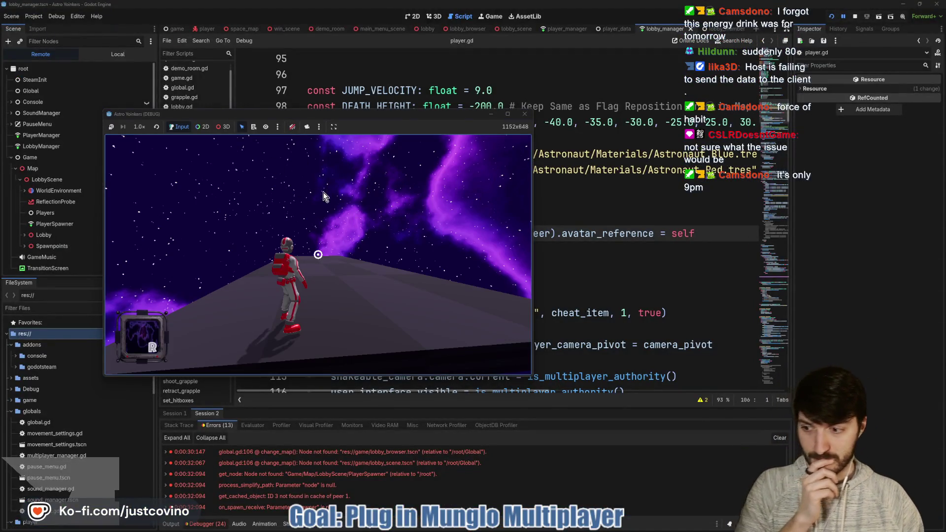
key(F8)
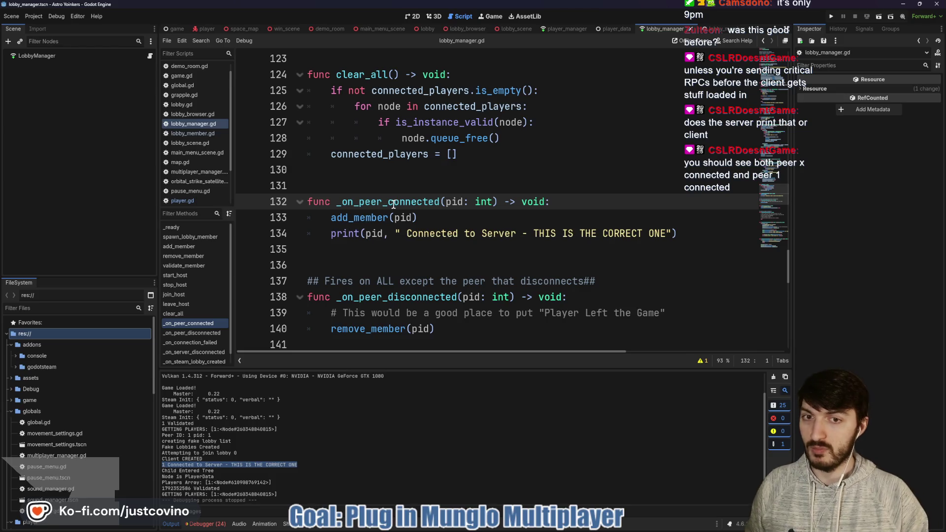
drag(336, 201, 554, 207)
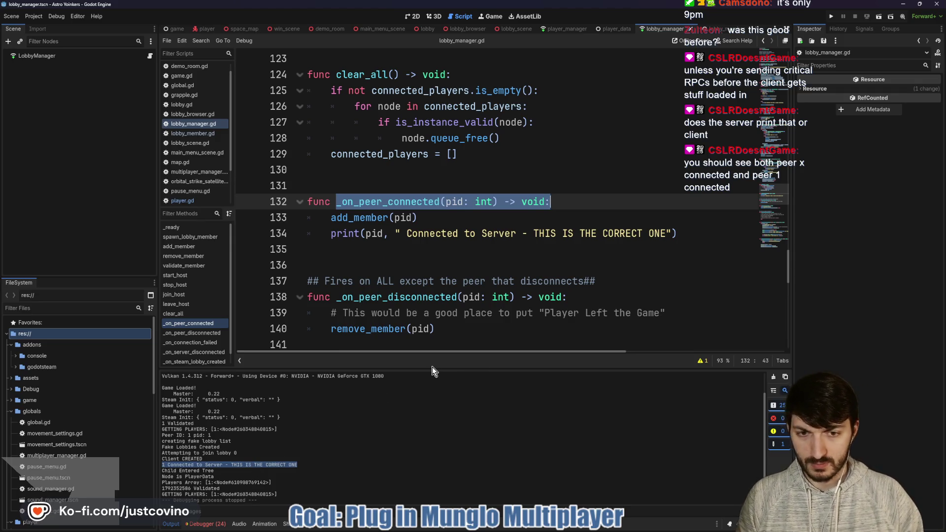
drag(432, 370, 437, 274)
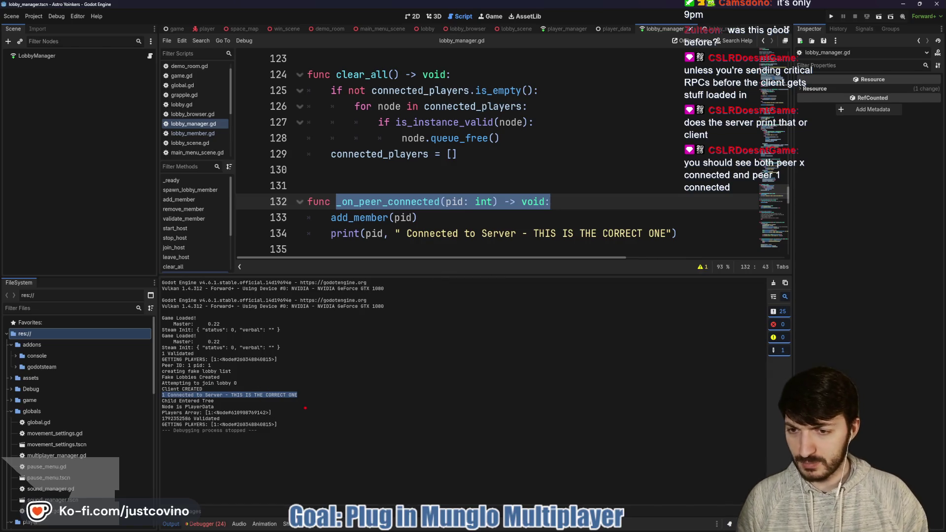
drag(300, 396, 495, 396)
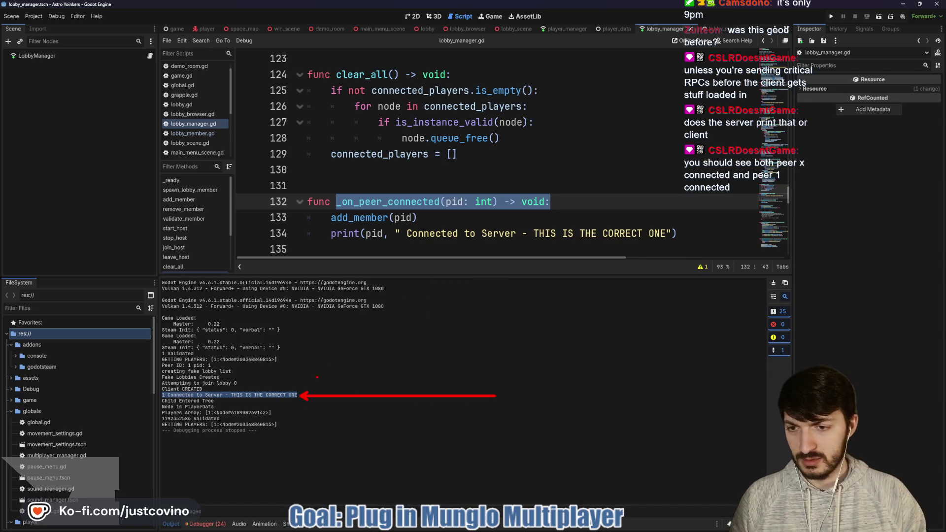
drag(207, 387, 388, 347)
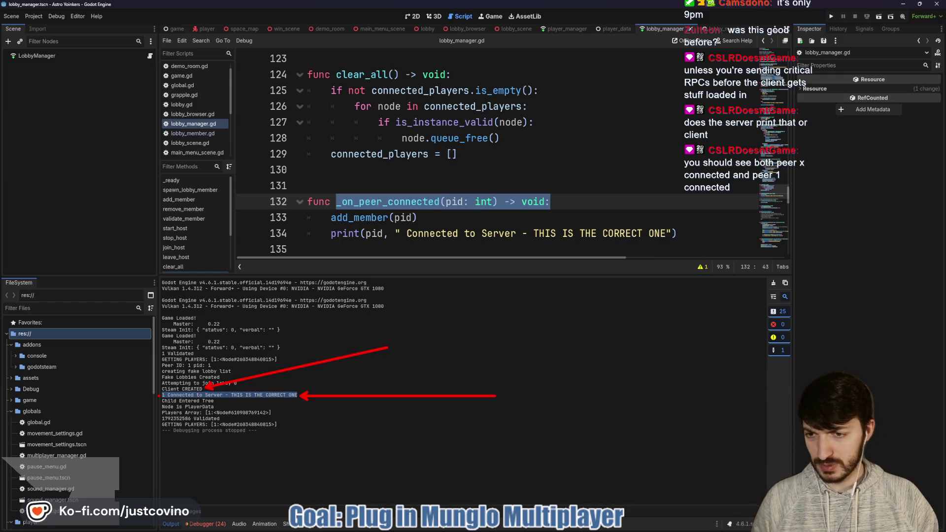
drag(144, 395, 160, 395)
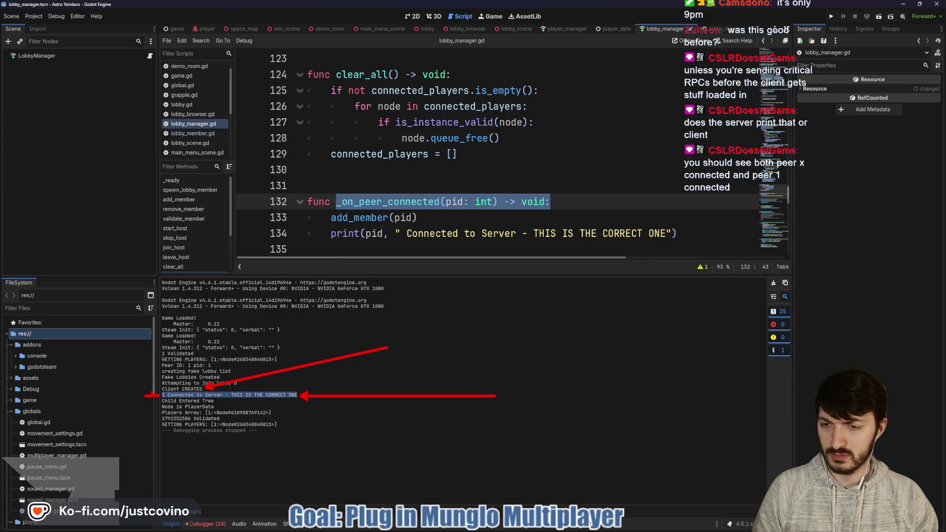
key(Escape)
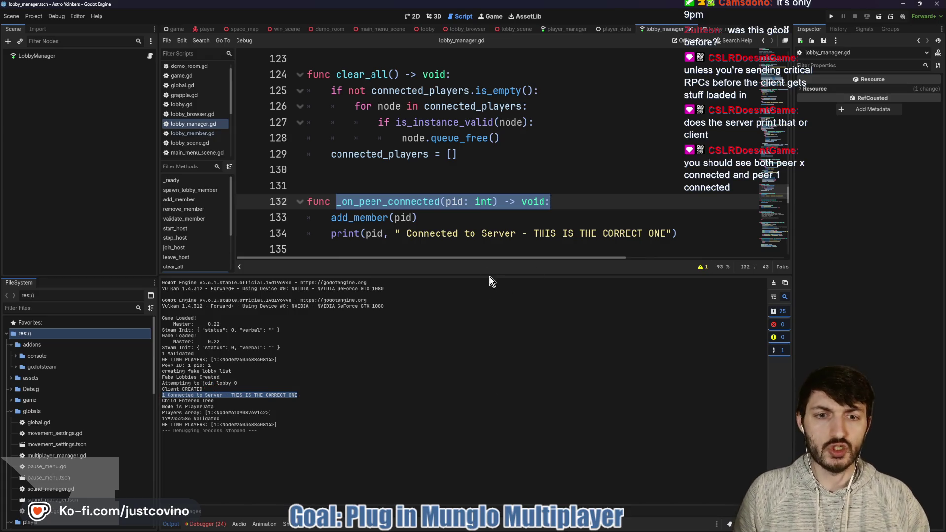
drag(483, 276, 490, 434)
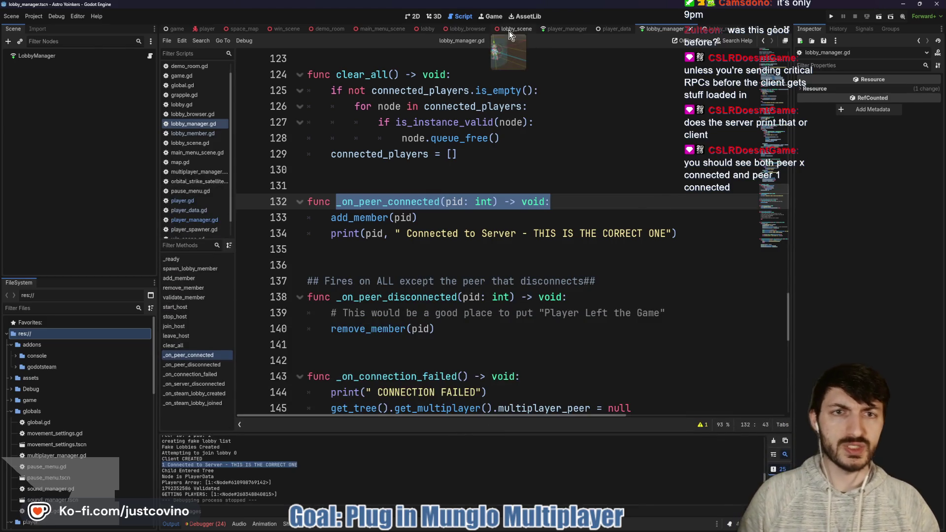
Step: In lobby_browser.gd, select the join_lobby function and the ENET join_host call on line 95
click(460, 29)
scroll(445, 213, up, 1)
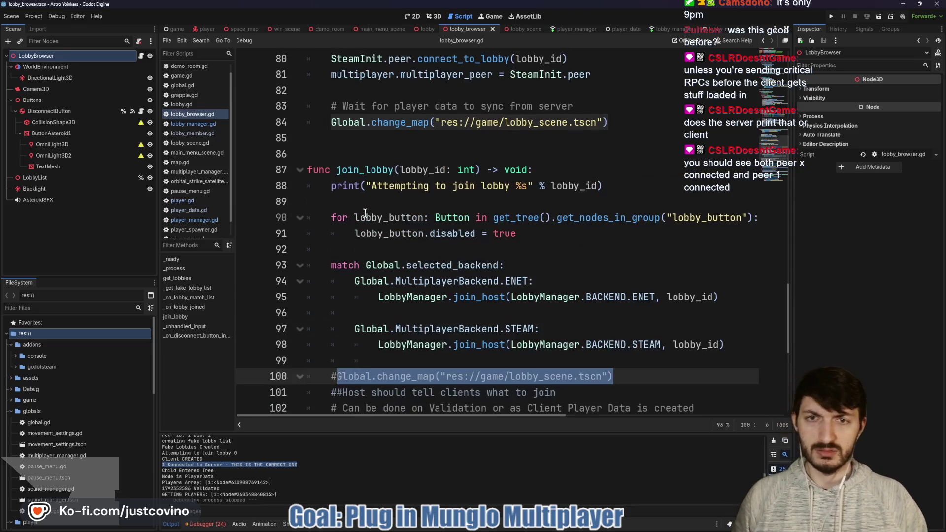
double_click(357, 170)
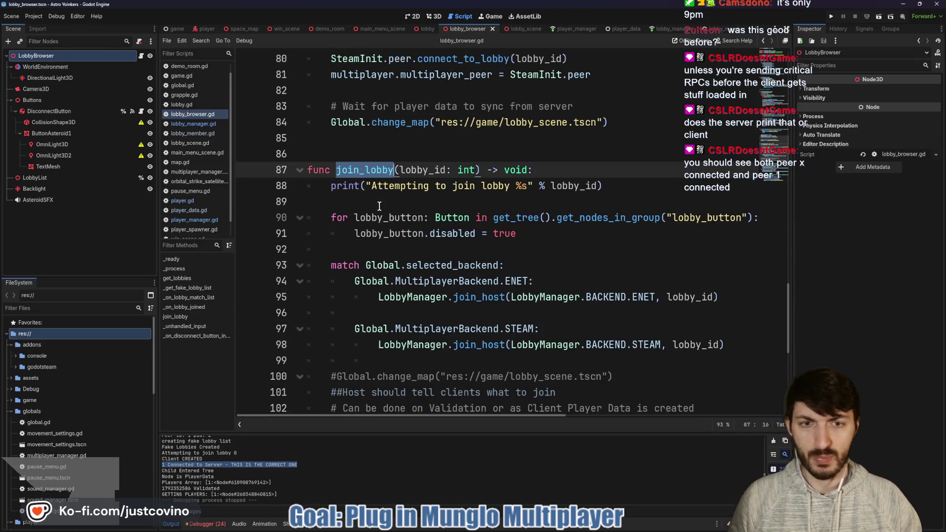
scroll(378, 217, down, 1)
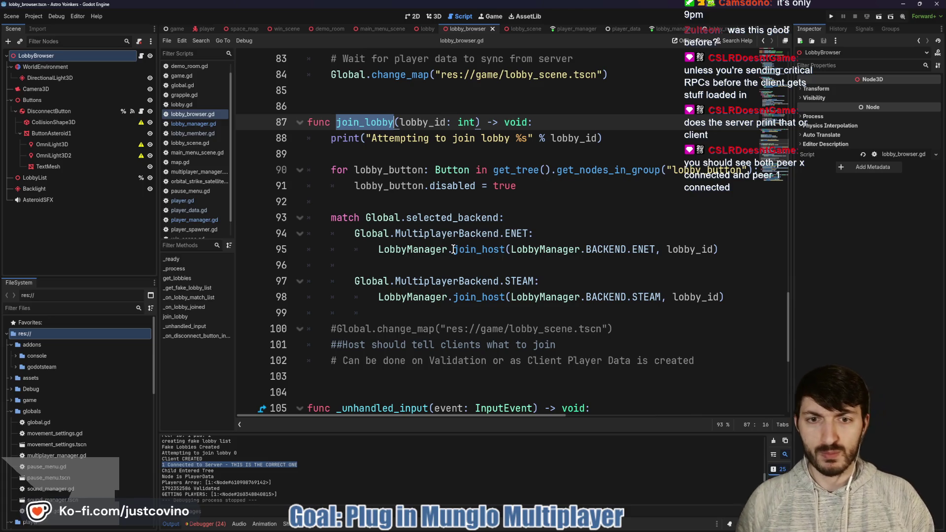
click(424, 249)
double_click(470, 248)
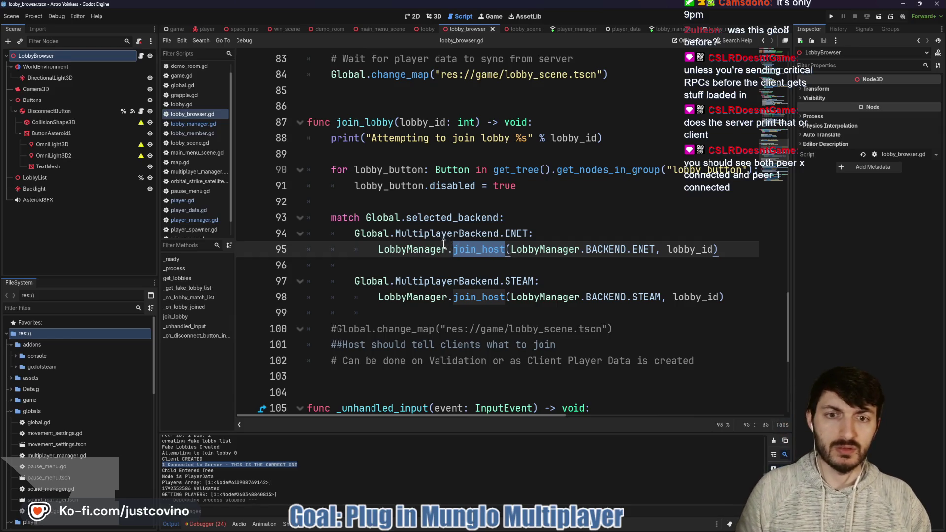
Step: Comment out the Global.change_map call on line 113 of join_host and save lobby_manager.gd
ctrl+click(469, 252)
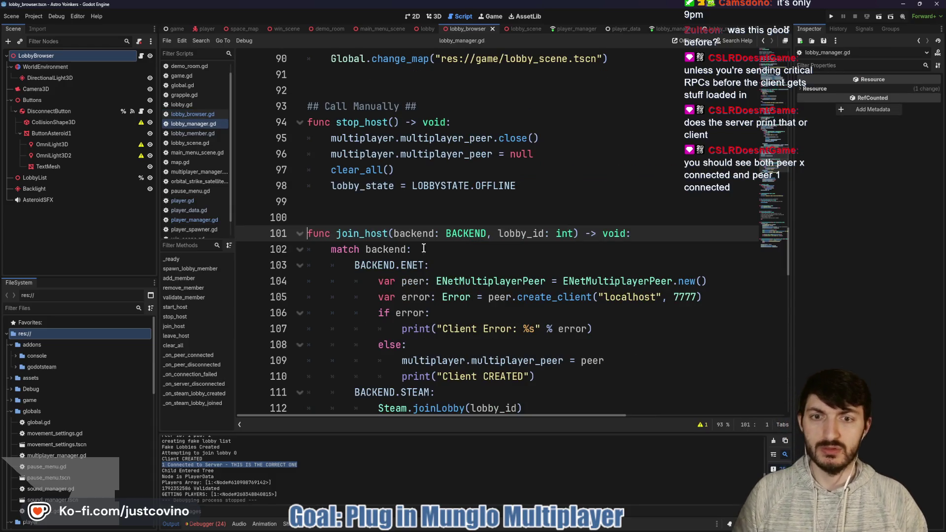
scroll(416, 250, down, 2)
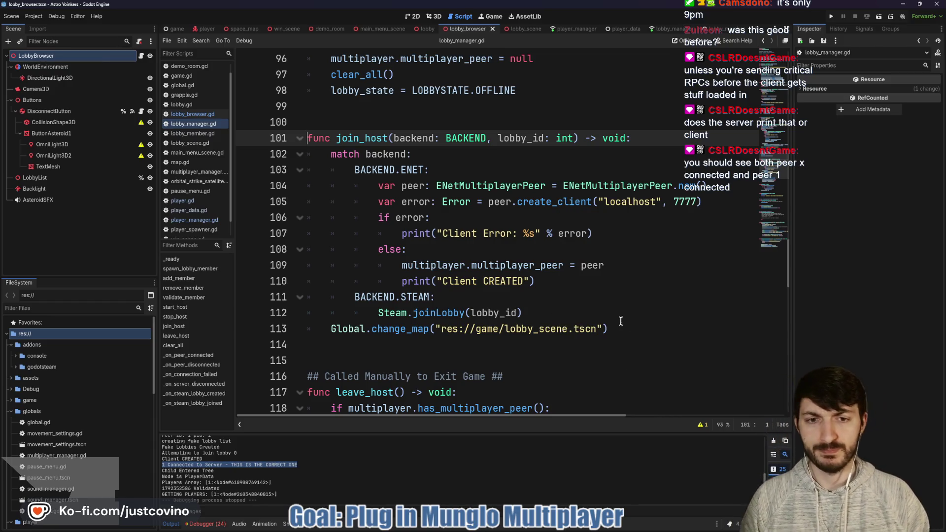
click(331, 329)
text(#)
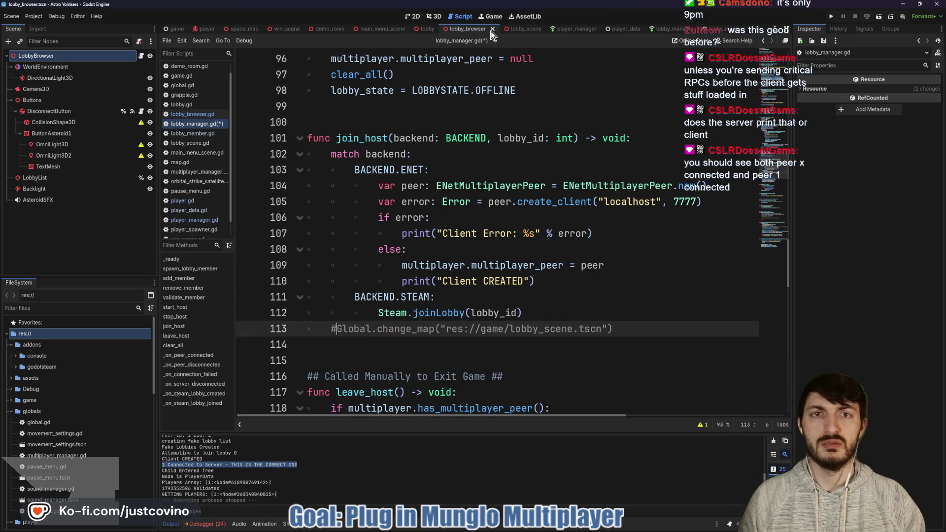
key(ctrl+s)
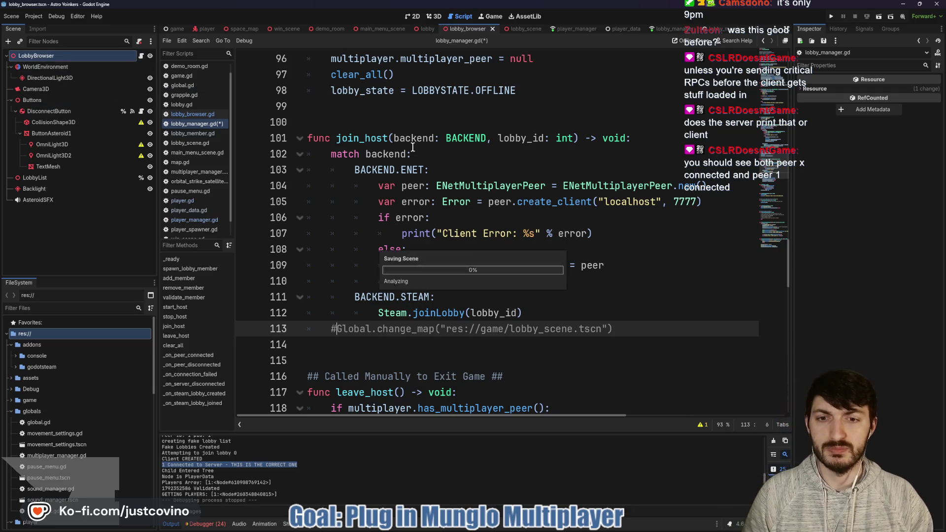
Step: Uncomment Global.change_map on line 100 of lobby_browser.gd and save it
click(141, 55)
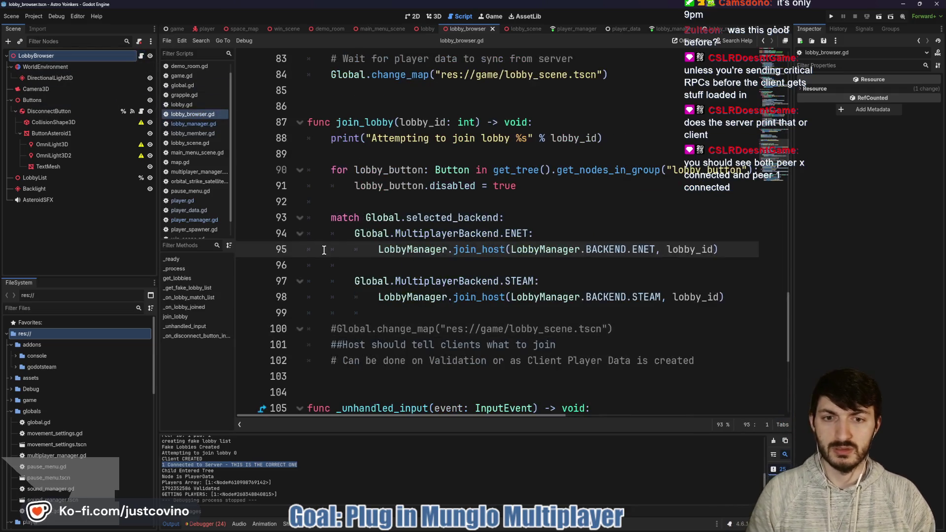
click(337, 328)
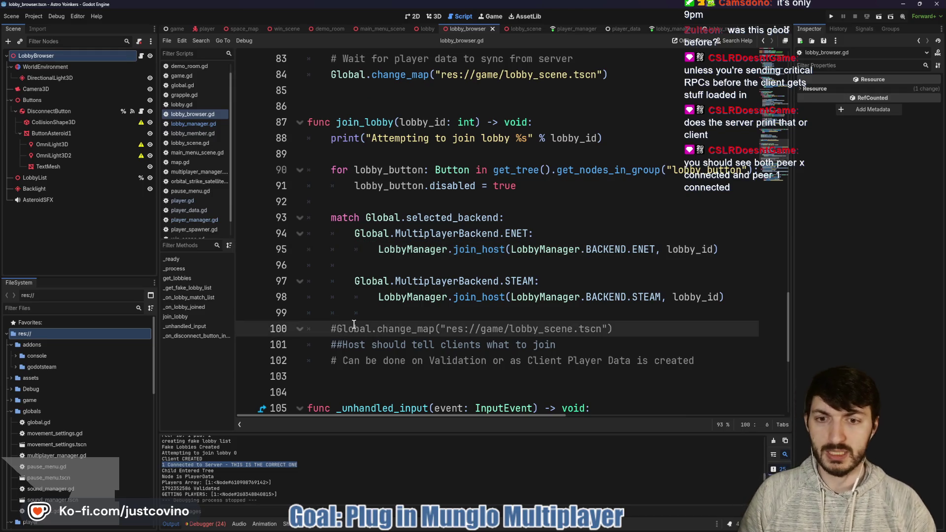
key(BackSpace)
key(ctrl+s)
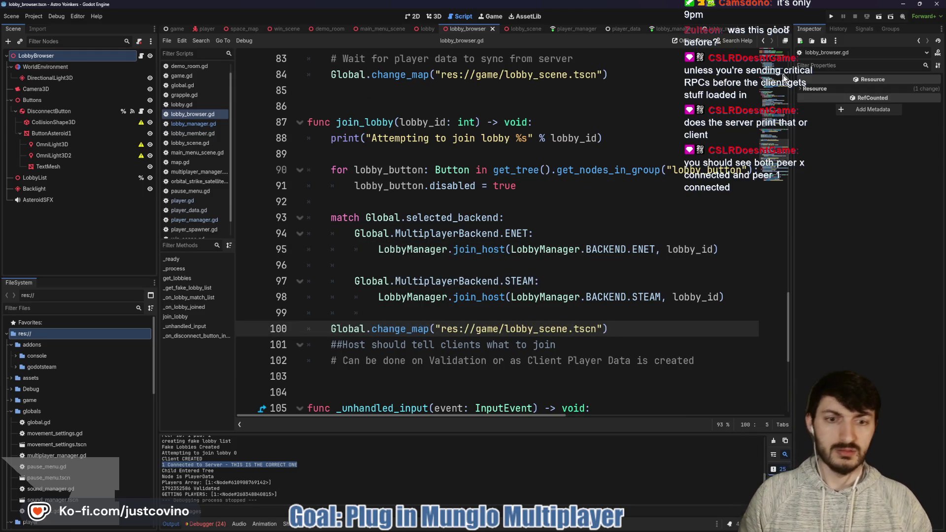
Step: Launch the game, host a lobby, and expand LobbyScene in the live remote tree
click(830, 16)
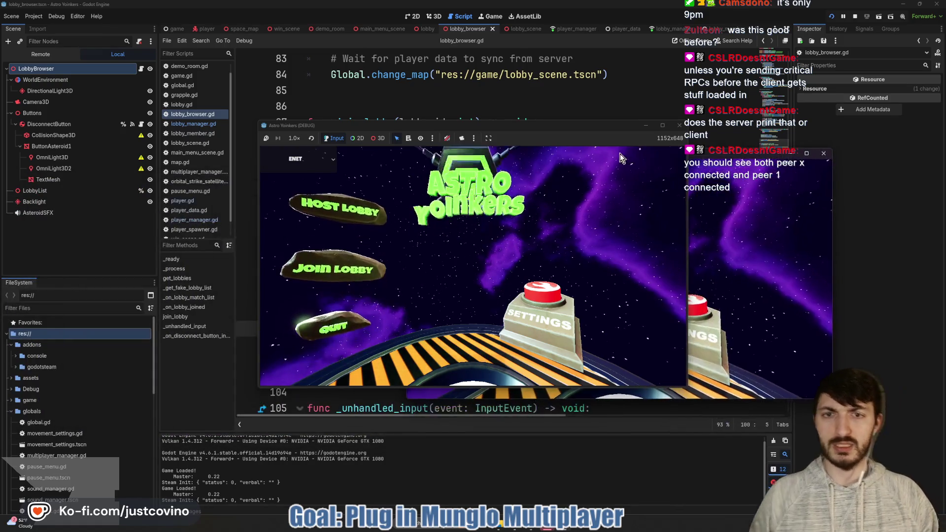
click(320, 235)
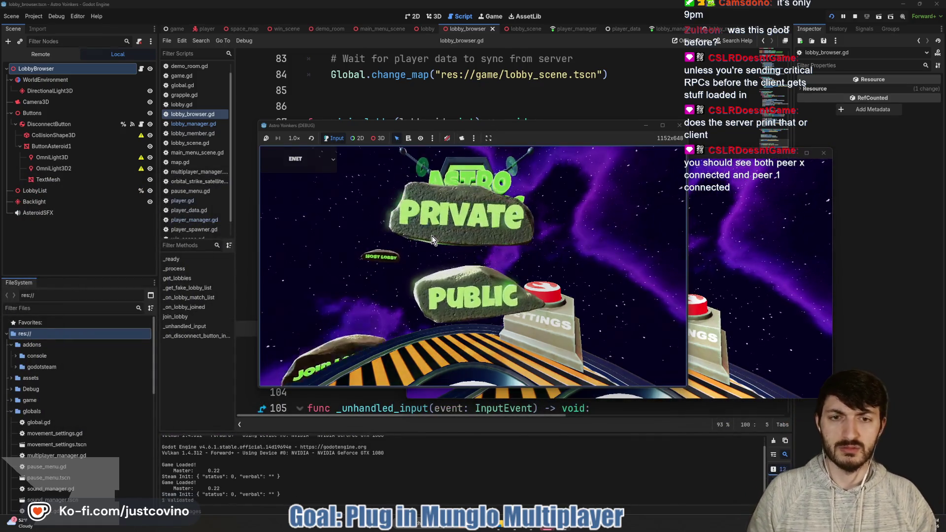
click(431, 238)
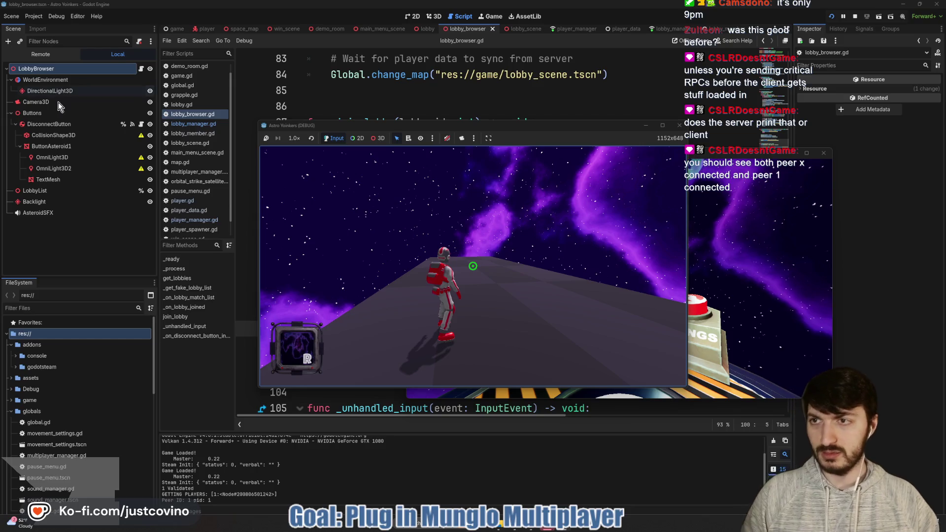
click(37, 56)
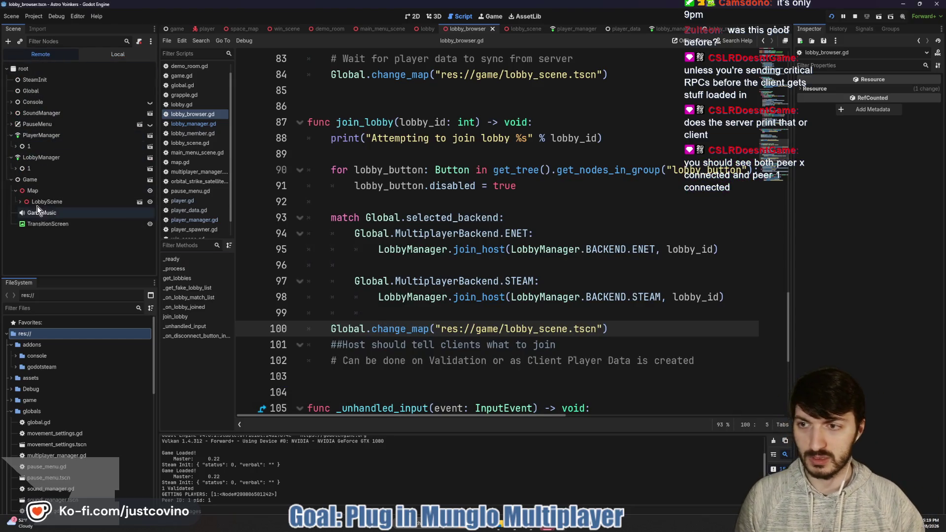
click(20, 202)
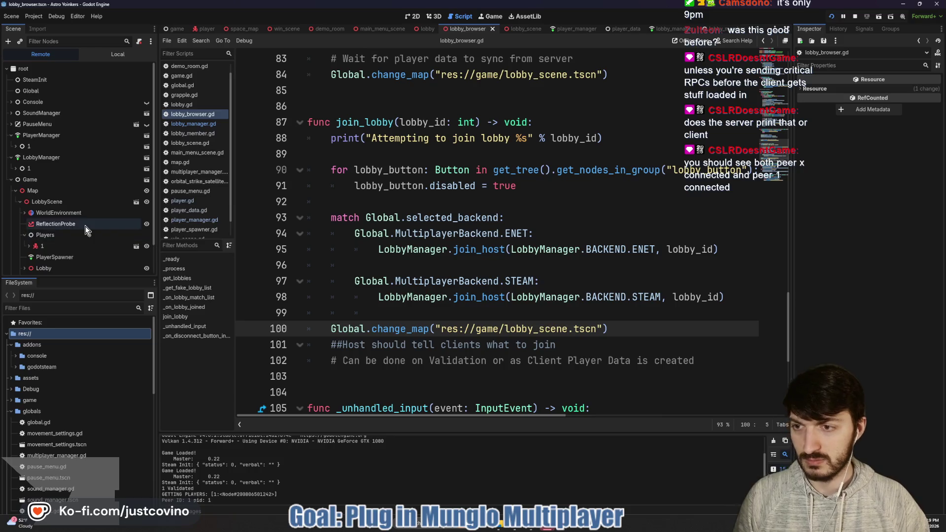
scroll(84, 226, down, 2)
Step: Join Fake Lobby 33 from the second game window, triggering the player.gd line 106 error
mouse_move(547, 528)
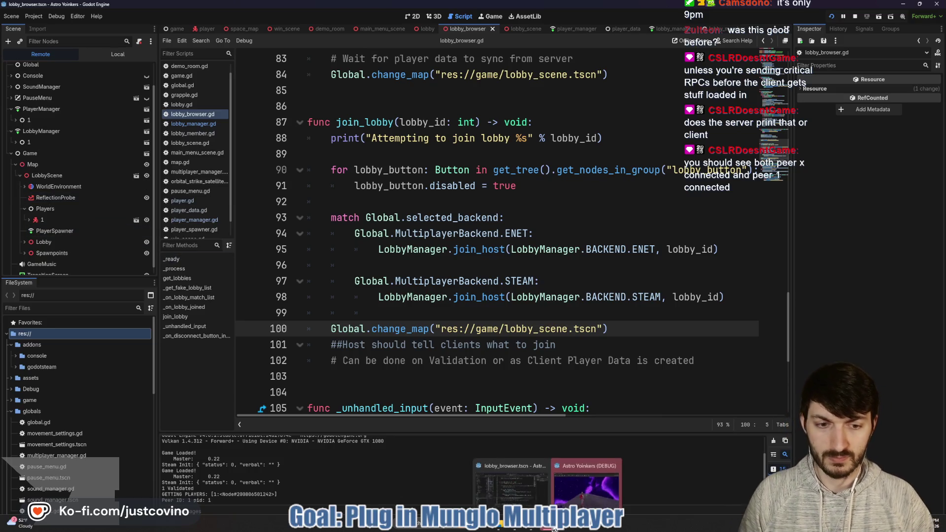
click(584, 483)
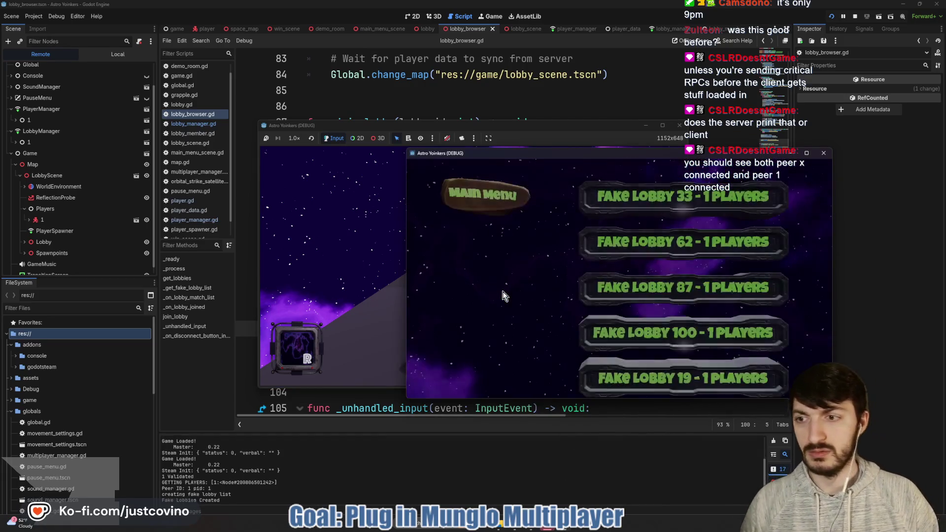
click(650, 200)
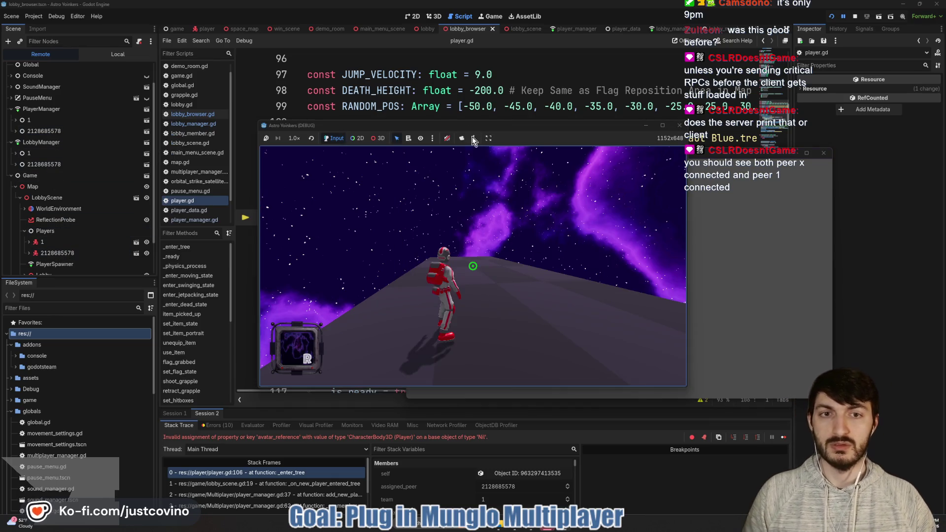
Step: Compare the Session 1 and Session 2 debugger states, rerunning with F5 and ending on Session 1
click(476, 123)
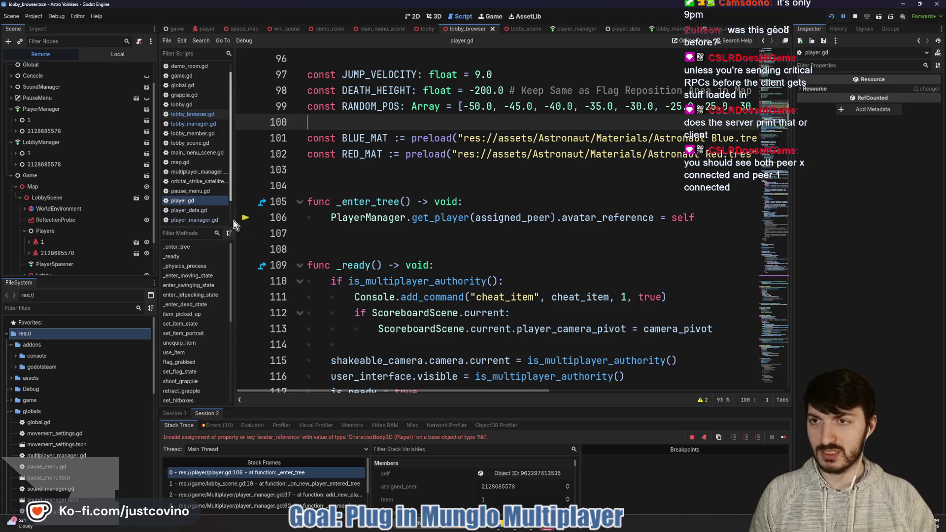
click(185, 413)
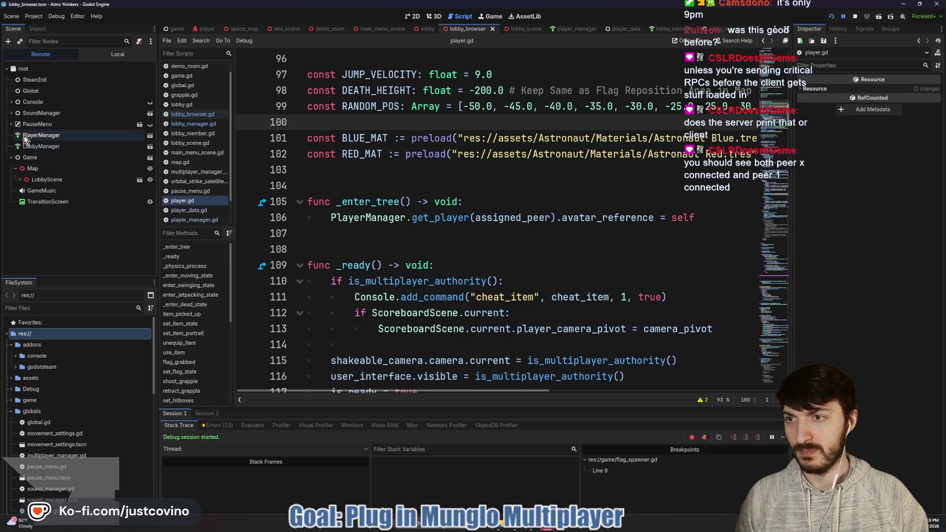
click(205, 415)
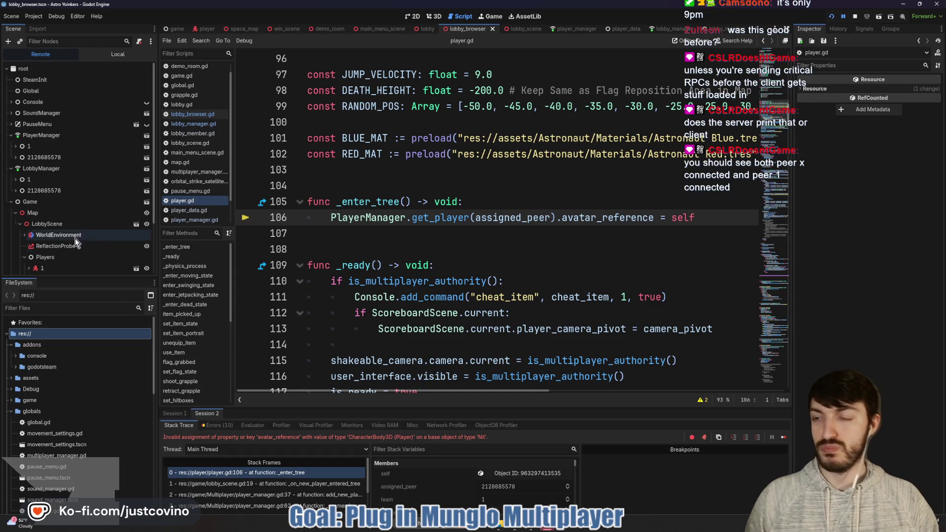
scroll(75, 239, down, 1)
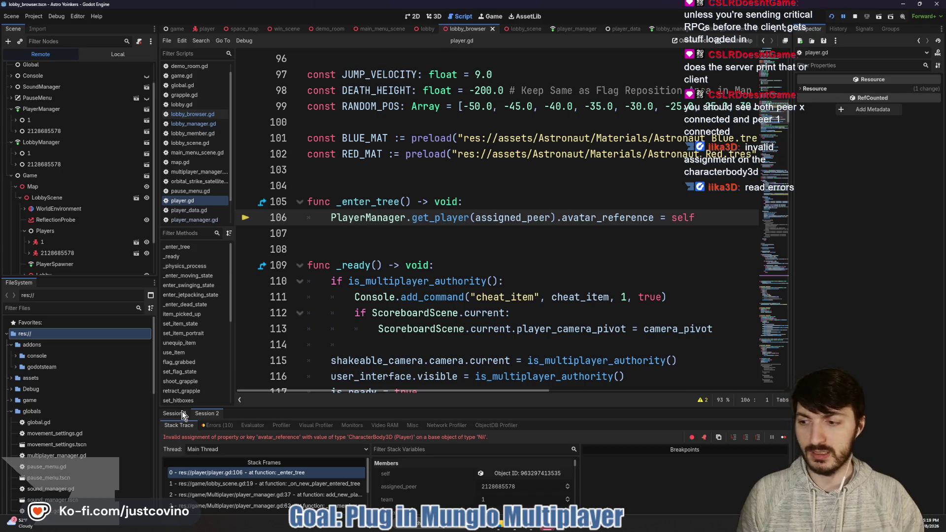
key(F5)
click(203, 413)
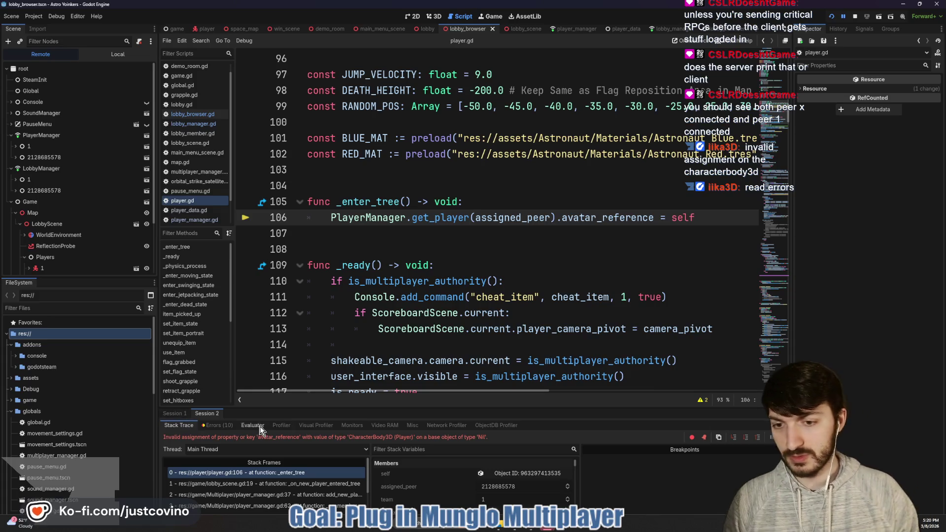
click(175, 414)
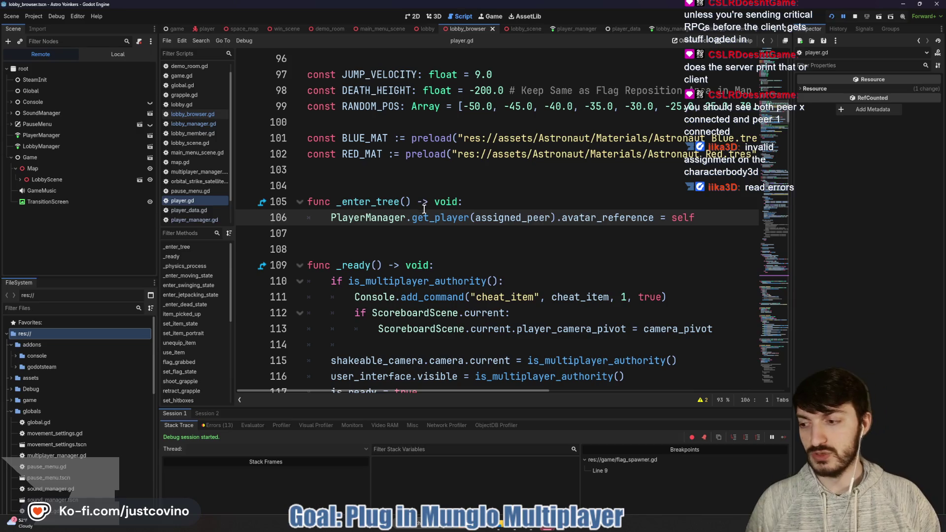
Step: Point out line 106 and the PlayerManager nodes, then end the running game with F8
mouse_move(341, 203)
mouse_down()
mouse_move(475, 242)
mouse_move(480, 200)
mouse_move(336, 199)
mouse_up()
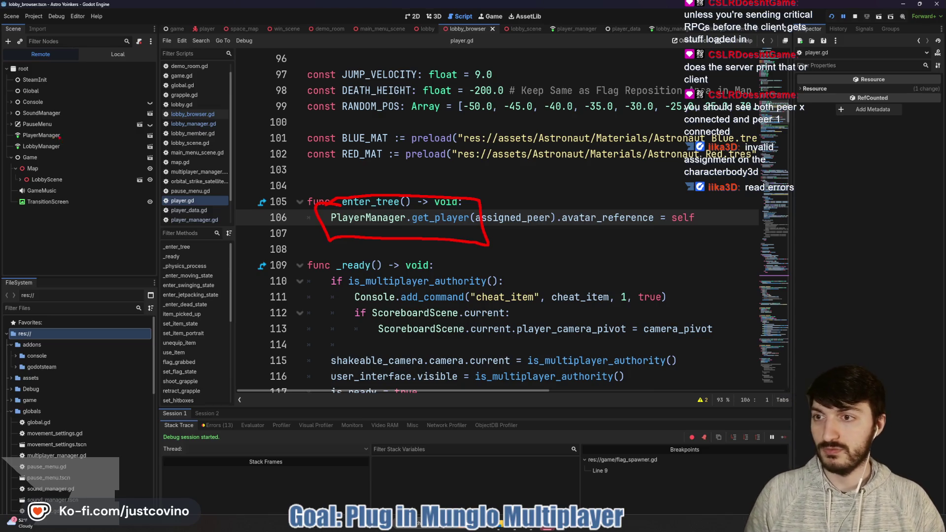
drag(60, 135, 192, 135)
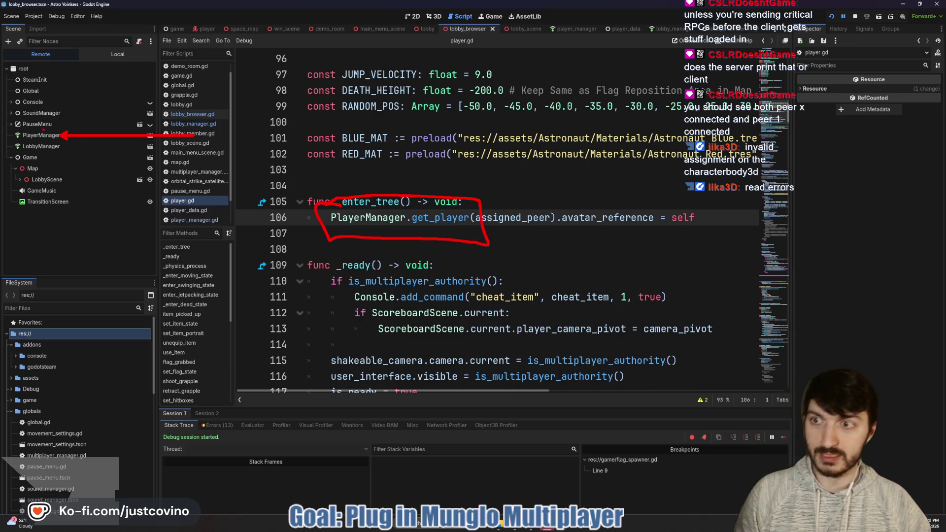
drag(9, 187, 74, 142)
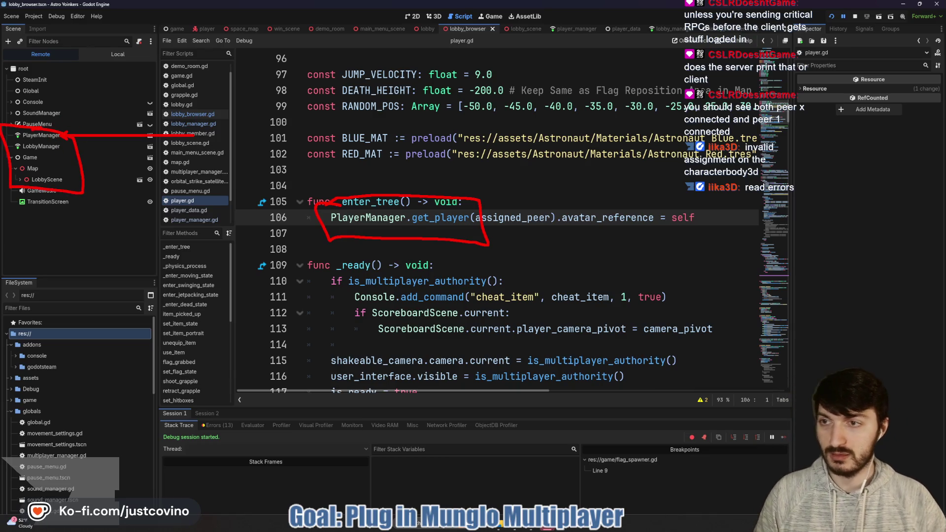
key(Escape)
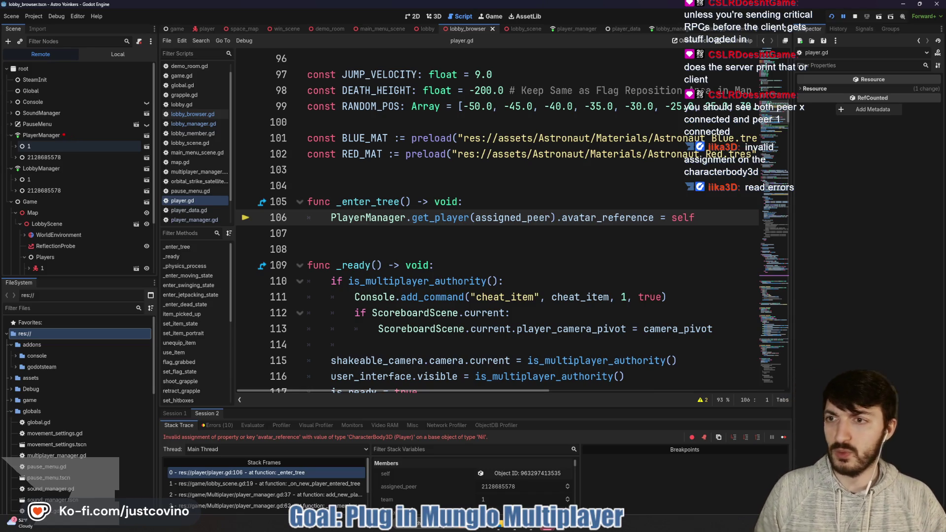
drag(63, 133, 155, 117)
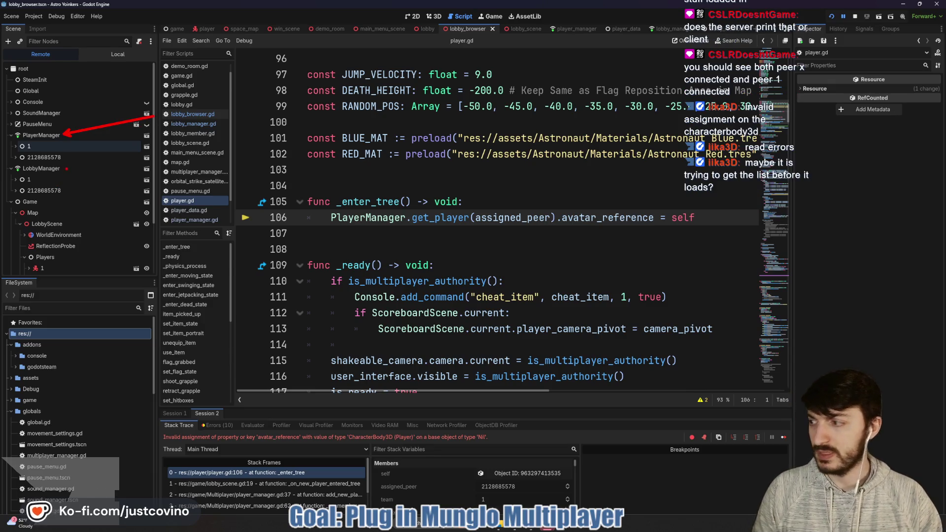
drag(65, 170, 135, 170)
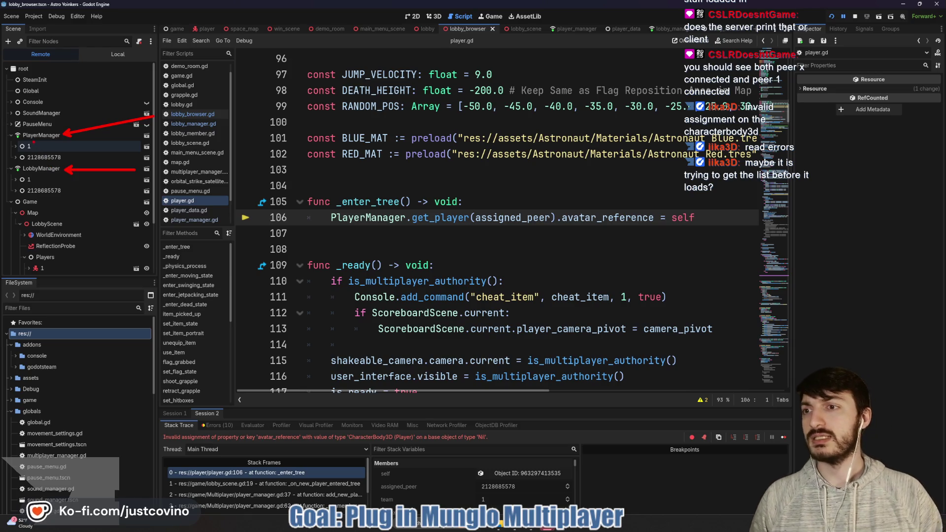
mouse_move(33, 144)
mouse_down()
mouse_move(10, 160)
mouse_move(71, 164)
mouse_move(85, 206)
mouse_up()
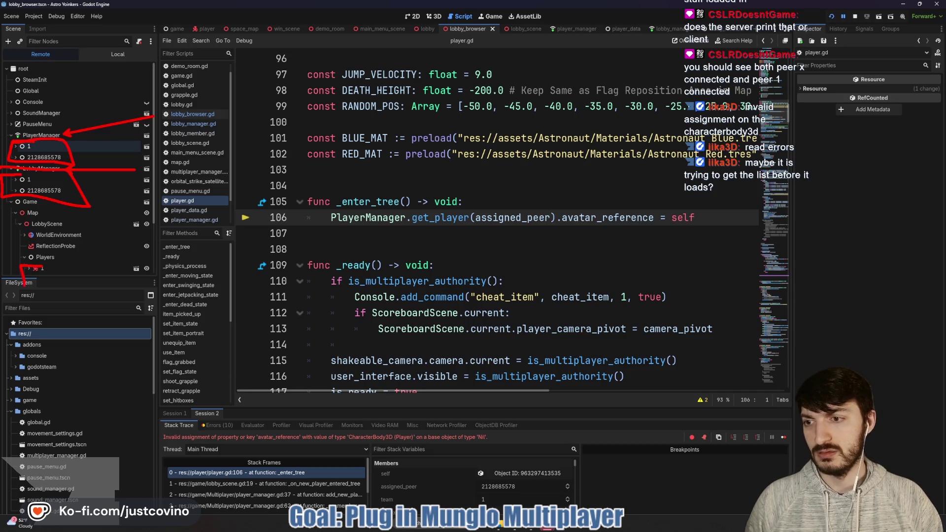
mouse_move(35, 270)
mouse_down()
mouse_move(75, 269)
mouse_move(30, 257)
mouse_up()
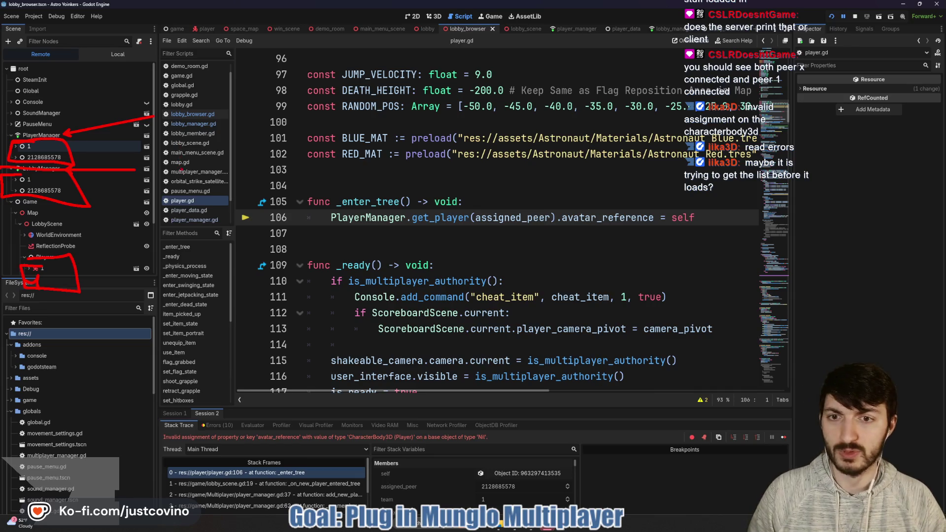
key(Escape)
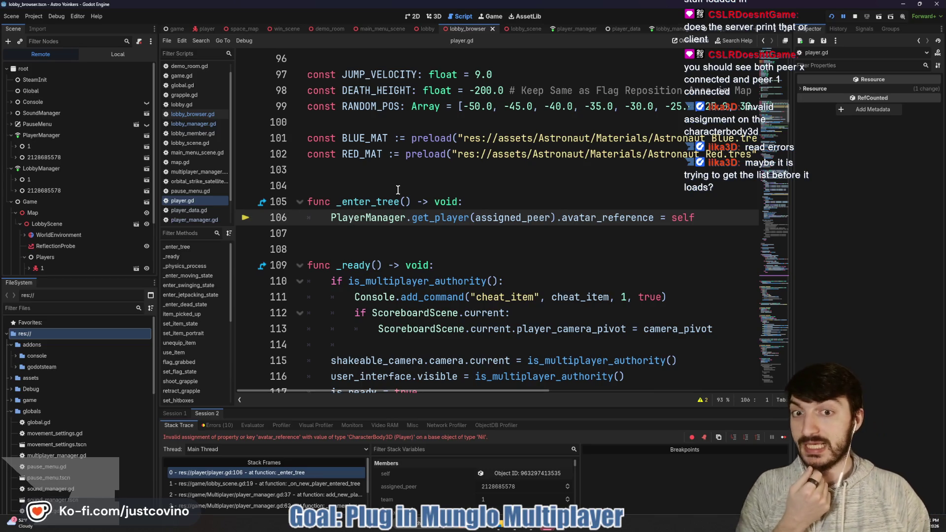
mouse_move(386, 210)
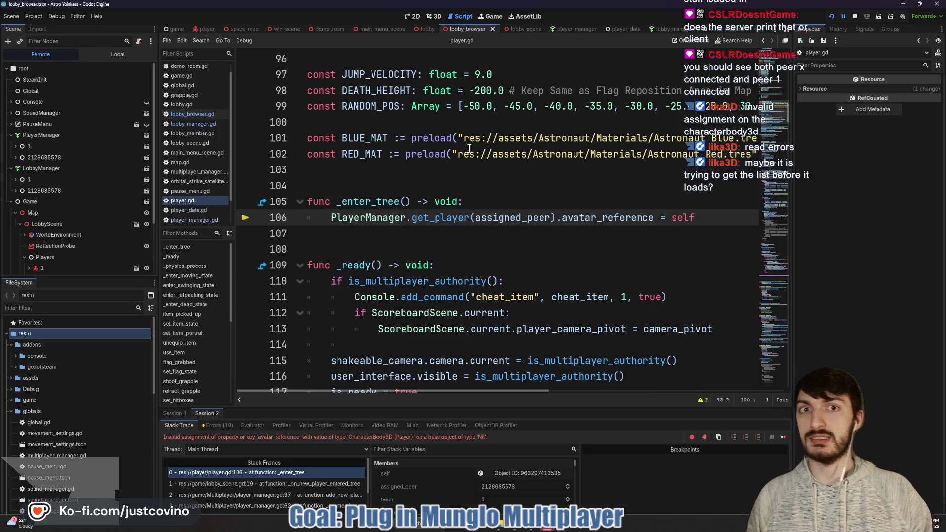
key(F8)
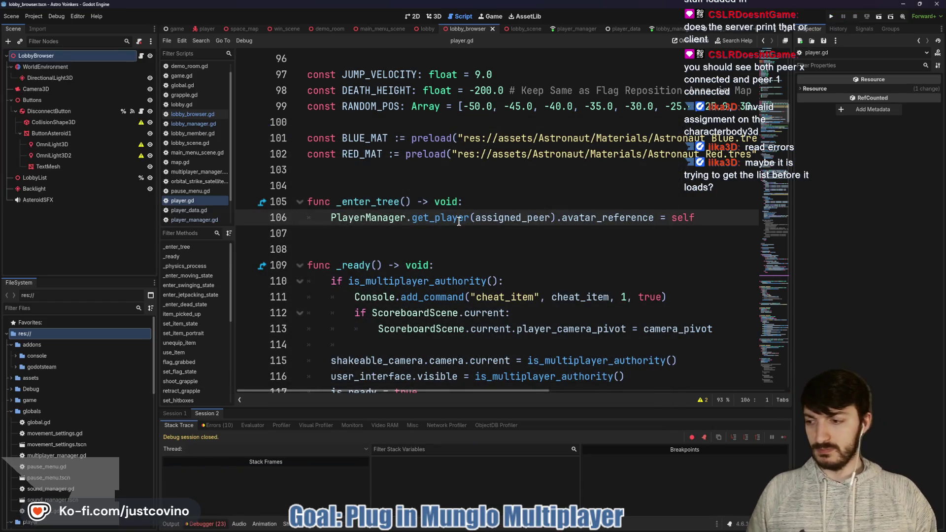
scroll(418, 217, up, 10)
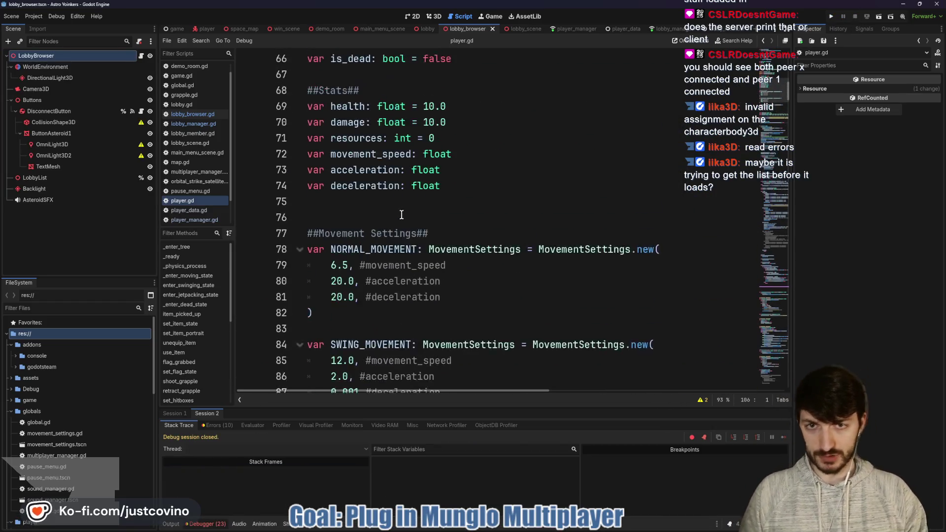
scroll(402, 215, up, 13)
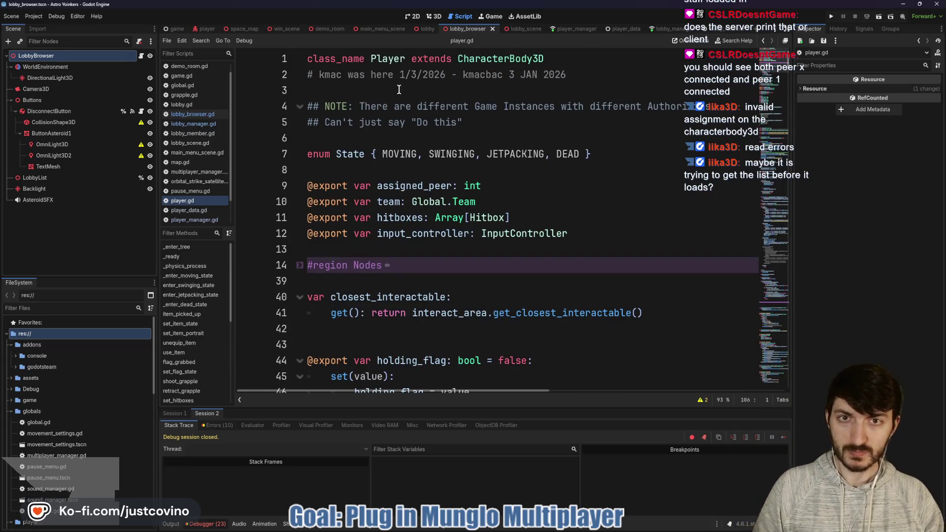
click(402, 58)
scroll(387, 99, down, 12)
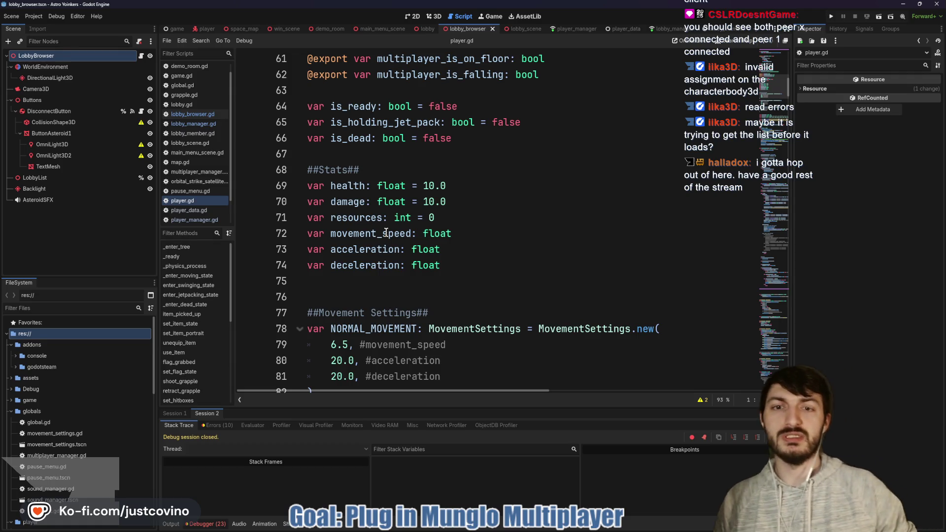
click(440, 173)
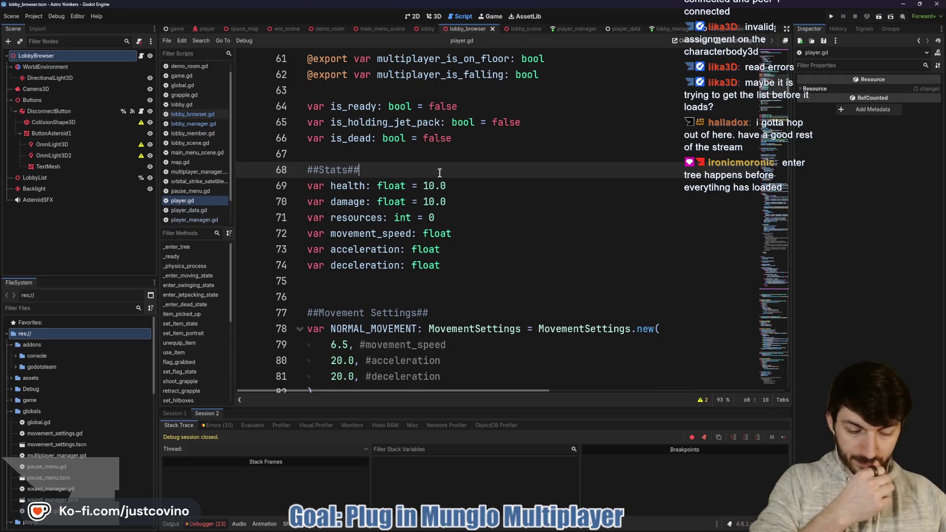
scroll(443, 192, down, 6)
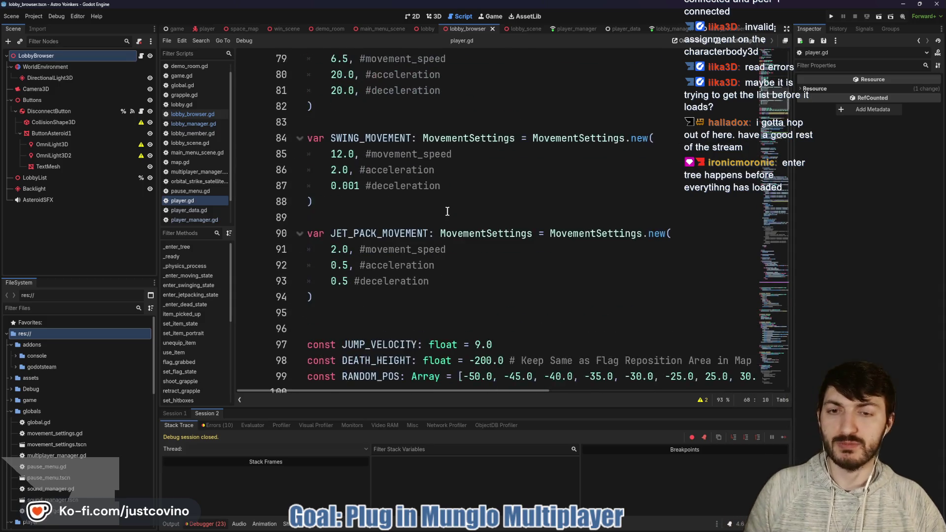
scroll(448, 211, down, 7)
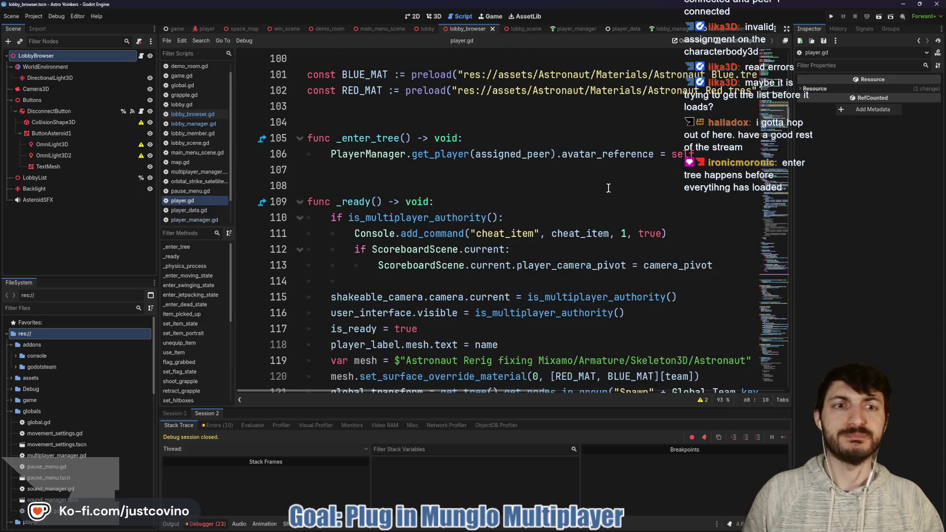
Step: Move the avatar_reference assignment out of _enter_tree to the top of _ready
triple_click(306, 154)
key(ctrl+c)
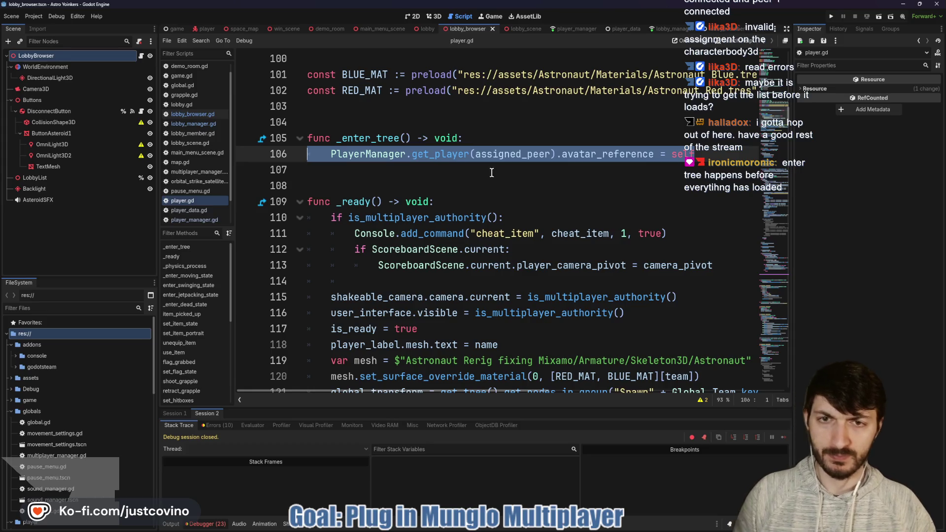
key(BackSpace)
click(475, 206)
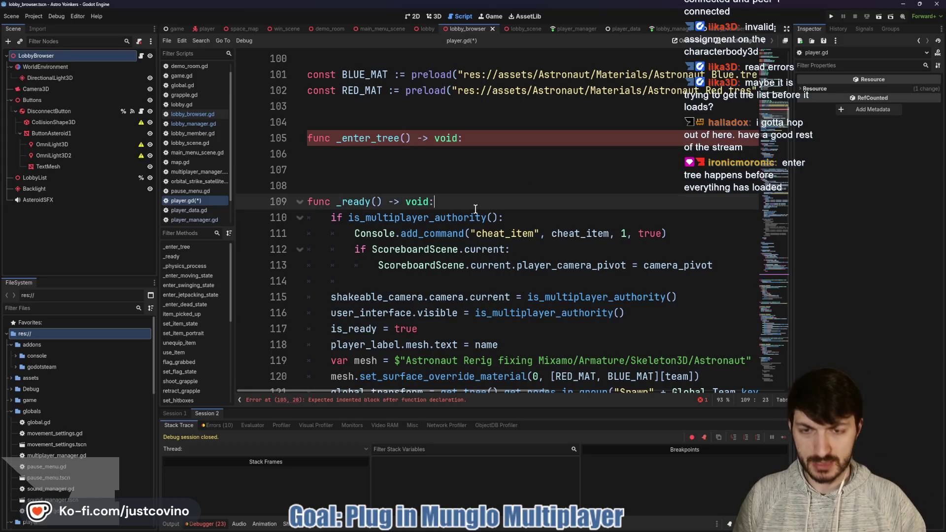
key(Return)
key(ctrl+v)
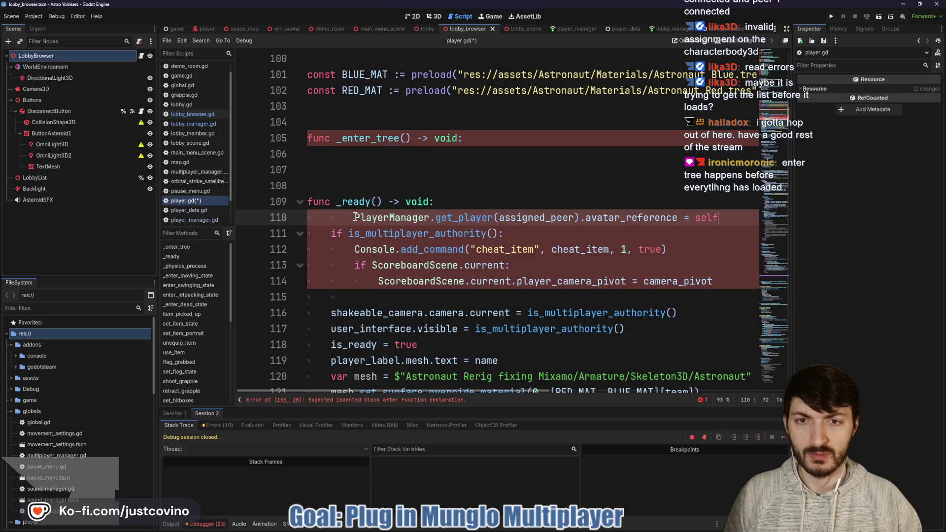
key(BackSpace)
Step: Delete the empty _enter_tree function and its leftover blank line, then save player.gd
drag(308, 169, 308, 128)
key(BackSpace)
key(BackSpace)
click(328, 136)
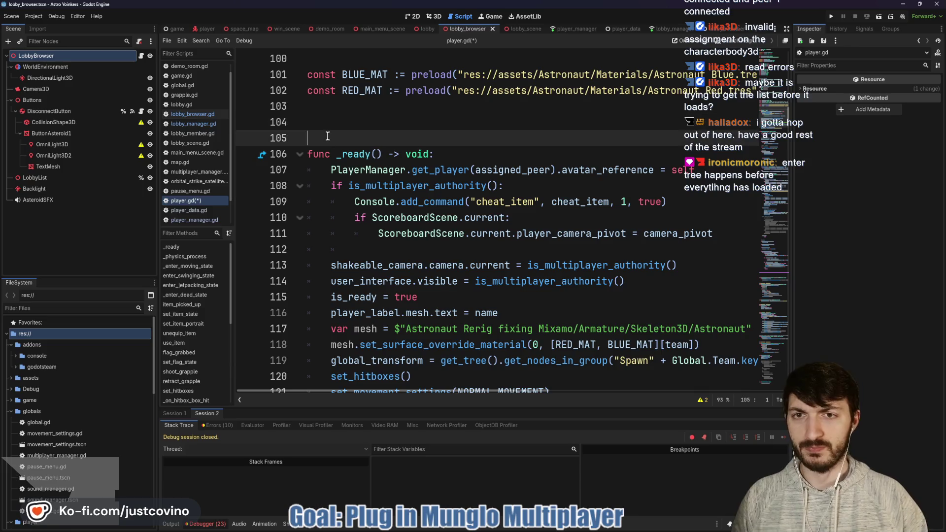
key(BackSpace)
key(ctrl+s)
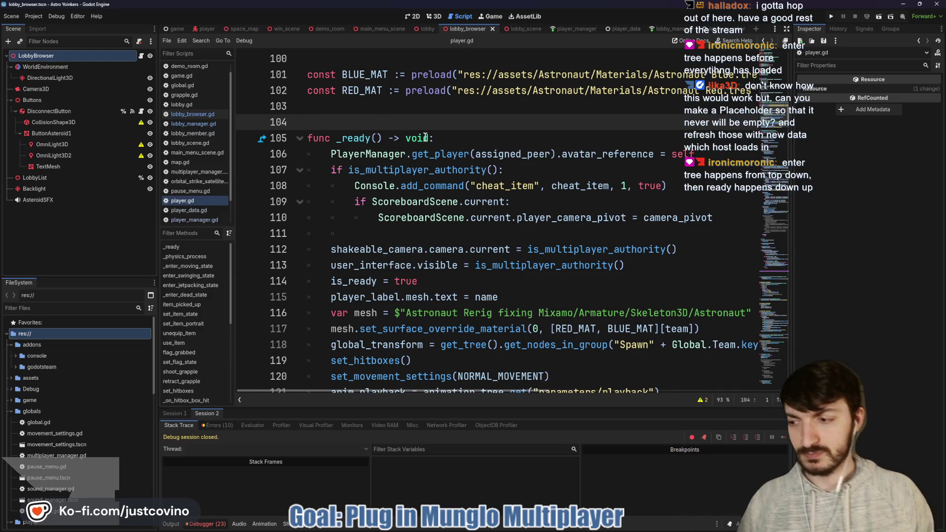
Step: Run the project and arrange the two game windows side by side
click(832, 17)
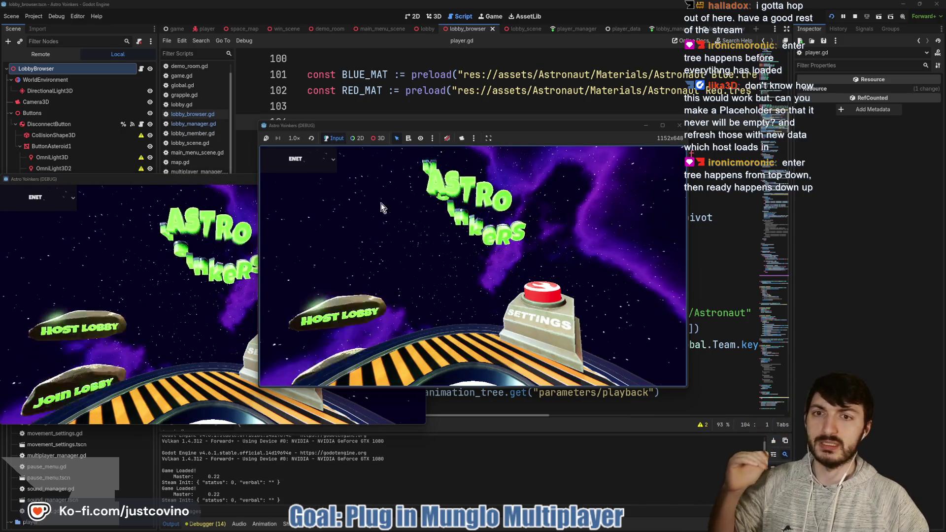
click(197, 181)
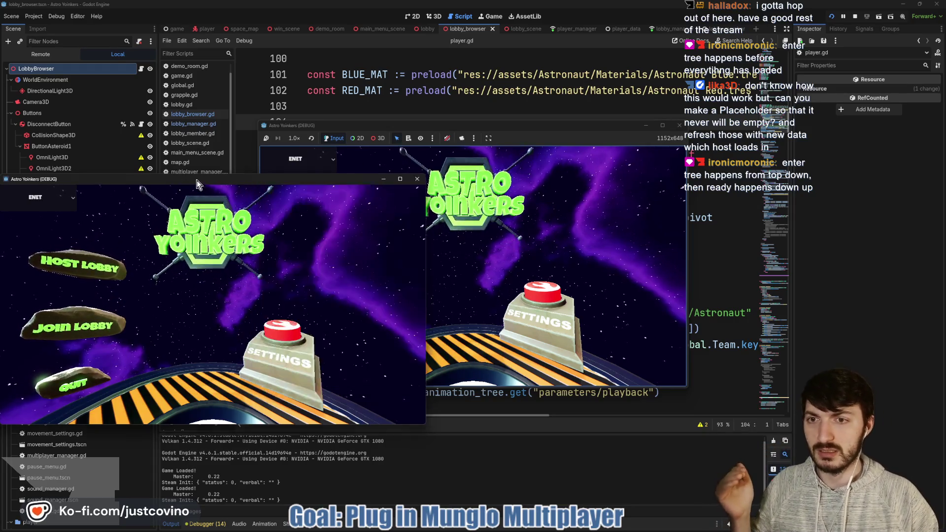
drag(197, 185, 655, 160)
drag(566, 124, 363, 129)
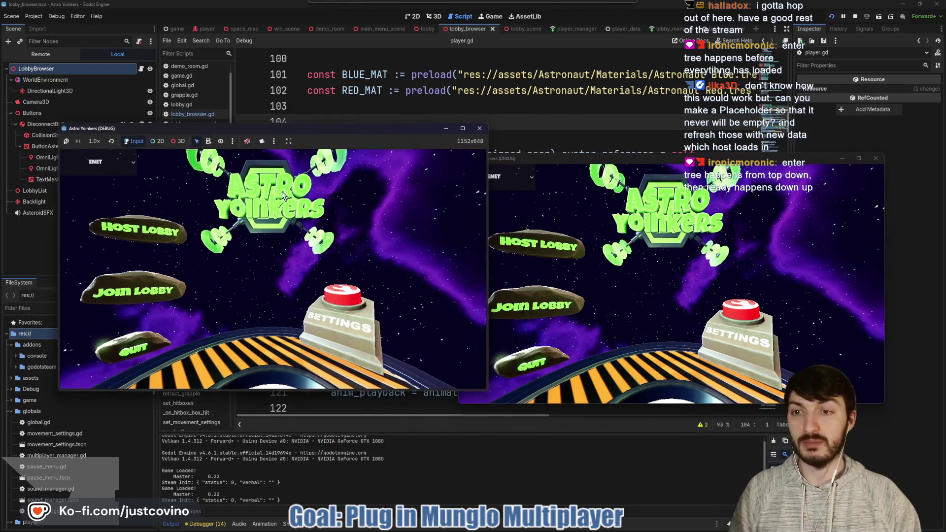
Step: Host a public lobby in the left game and join it from the right game
click(138, 229)
click(266, 224)
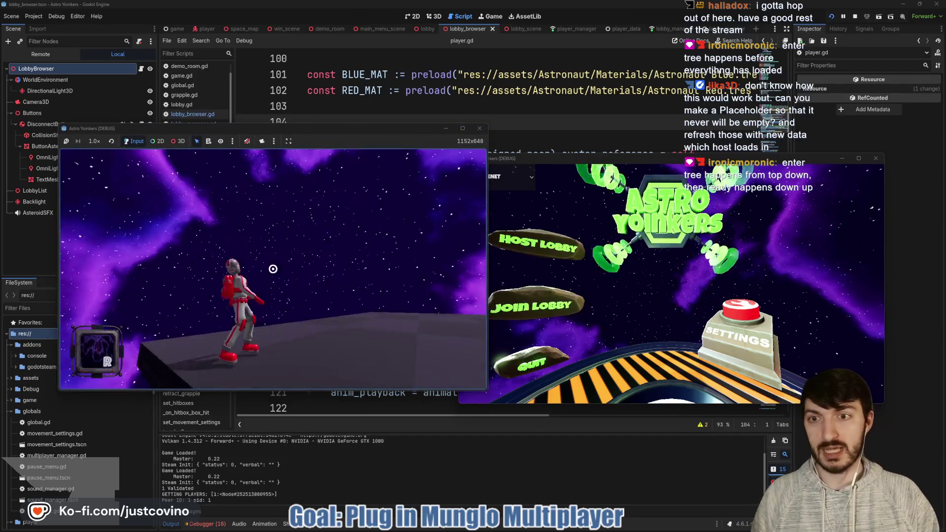
click(534, 306)
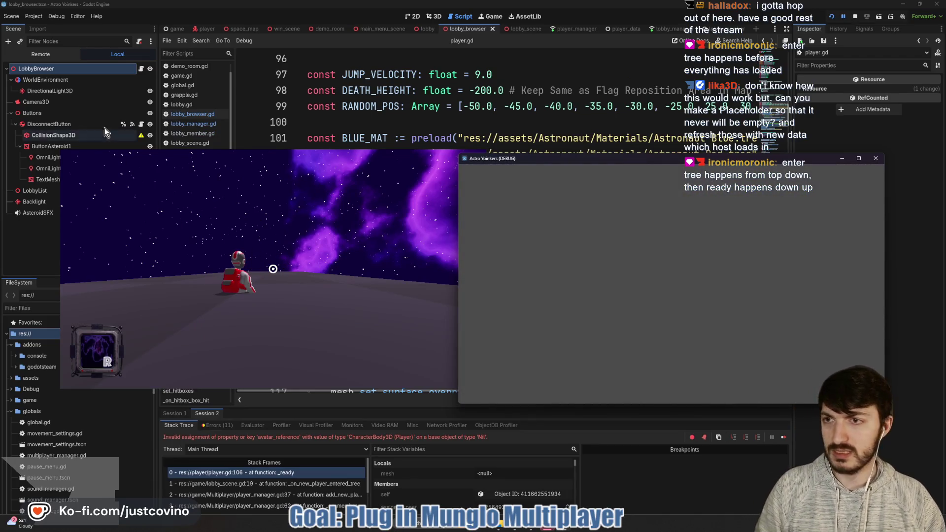
Step: In the host's Session 1 remote tree, expand LobbyScene > Players to see both players, then stop
click(30, 55)
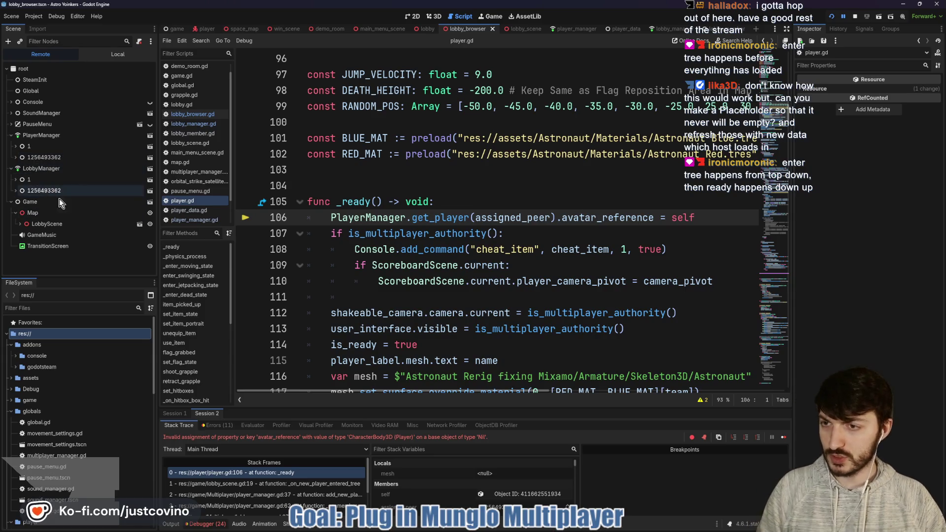
click(179, 414)
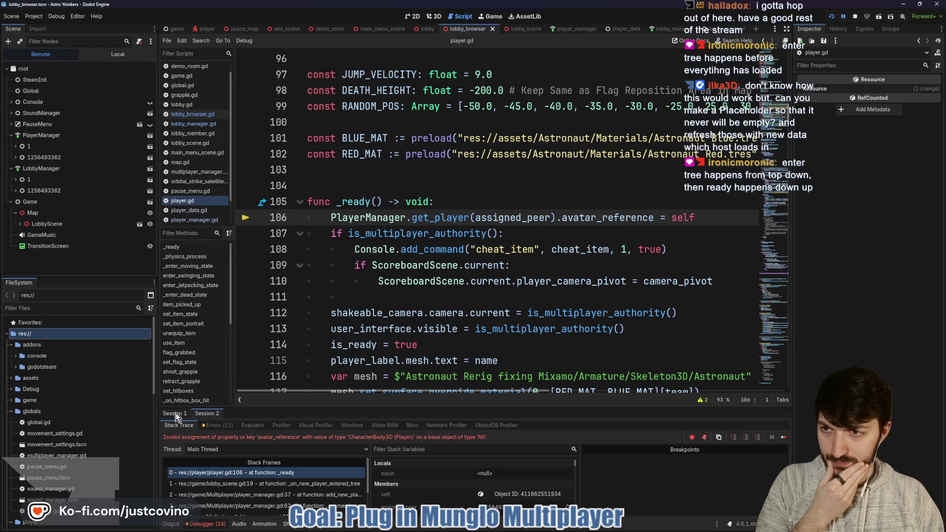
click(19, 224)
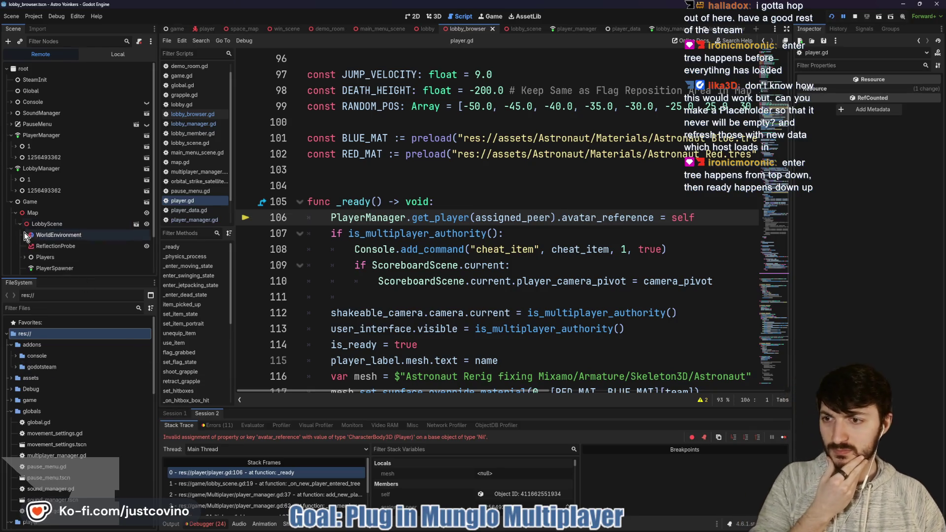
click(25, 256)
scroll(61, 245, down, 2)
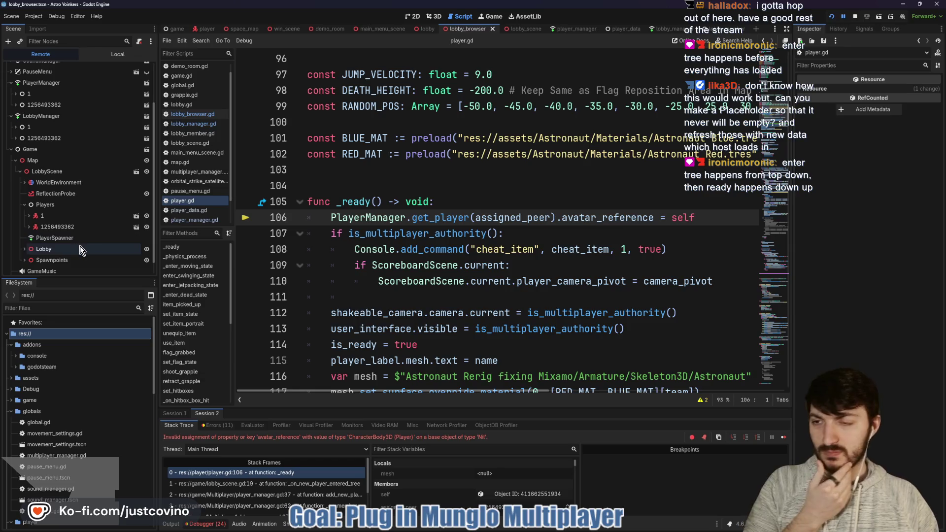
scroll(73, 243, up, 2)
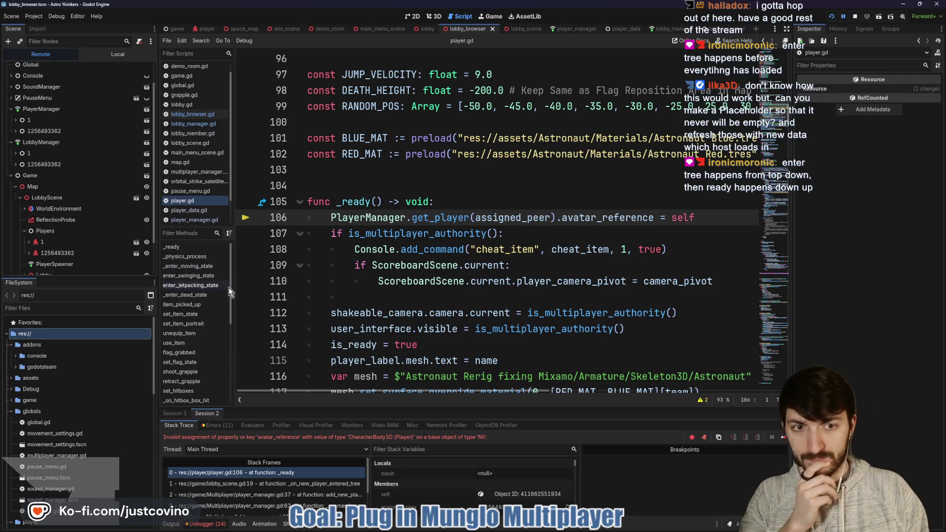
click(855, 19)
Step: Wrap the PlayerManager avatar_reference line in 'if multiplayer.is_server():' and save player.gd
click(452, 201)
key(Return)
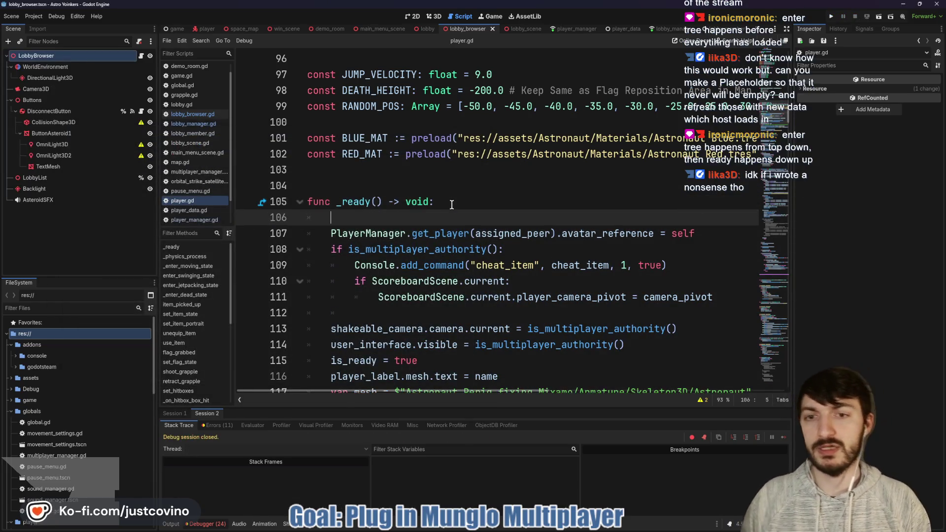
text(ifmulti)
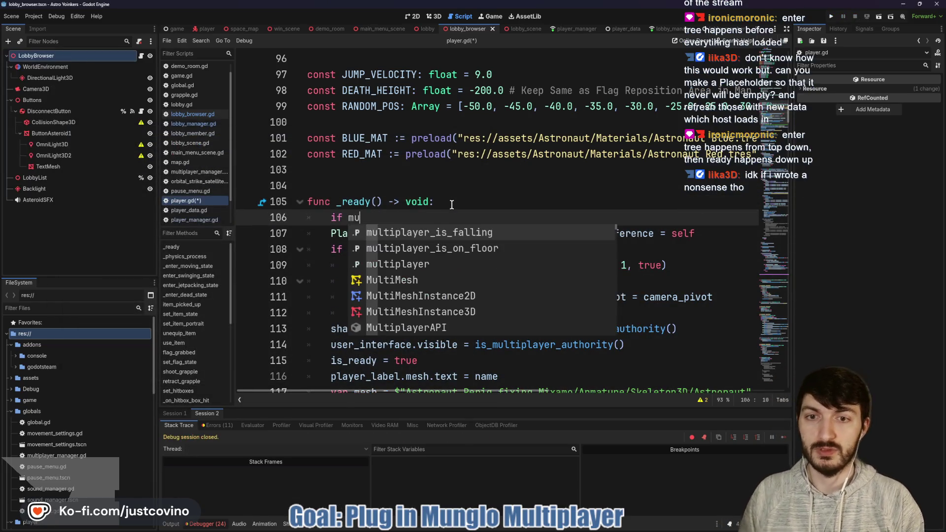
key(BackSpace)
key(BackSpace)
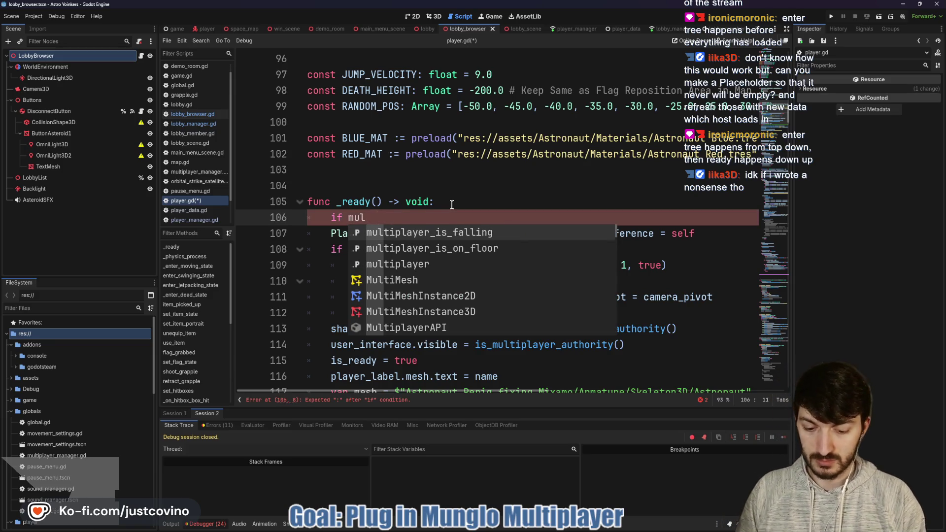
text(tiplayer)
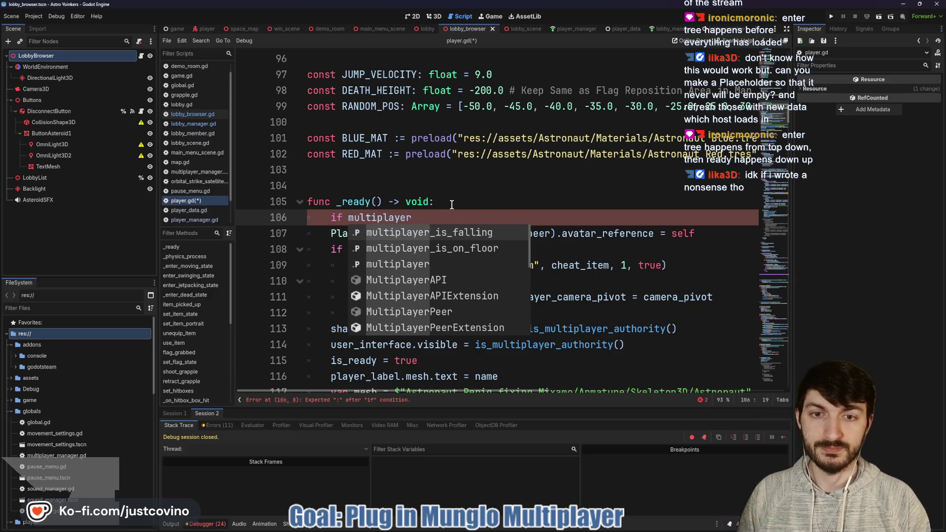
text(.is)
key(Return)
click(331, 234)
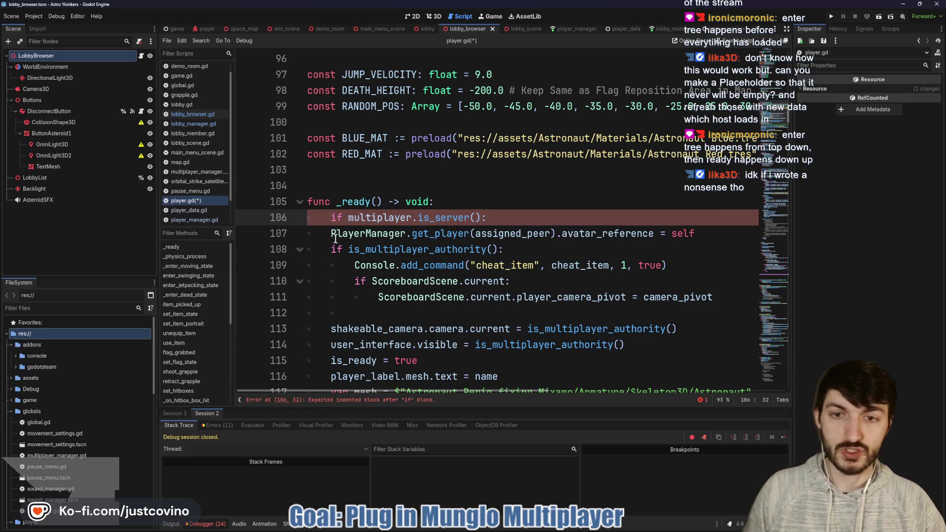
key(Tab)
click(537, 223)
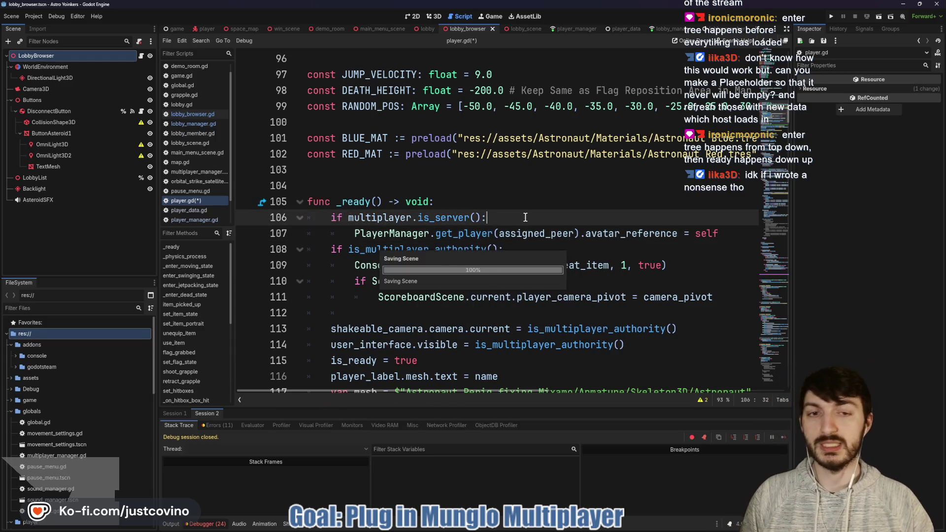
key(ctrl+s)
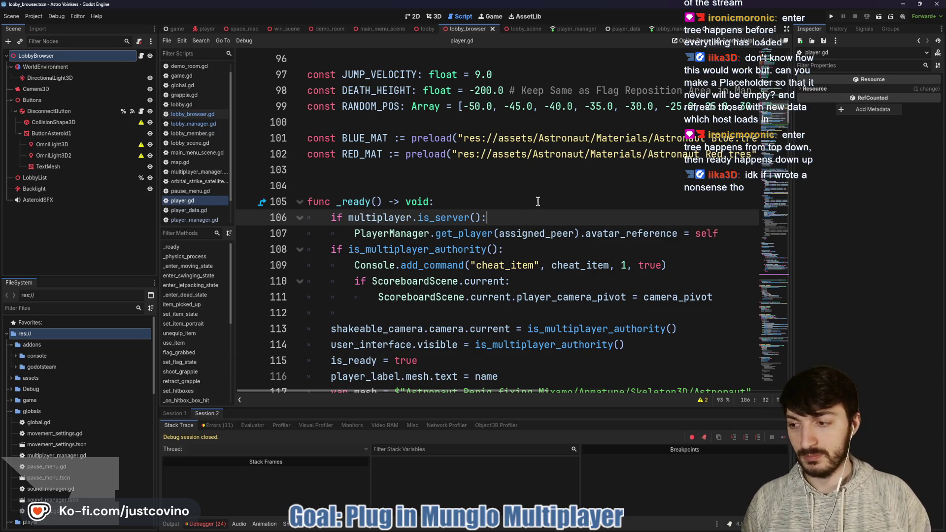
click(831, 16)
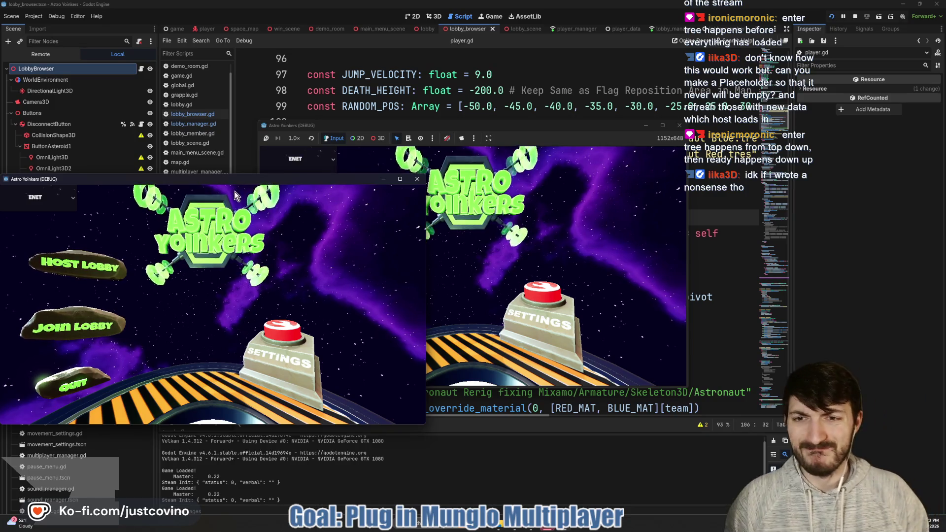
Step: Swap the game windows, host a public lobby on the left, and join it from the right
drag(210, 179, 602, 167)
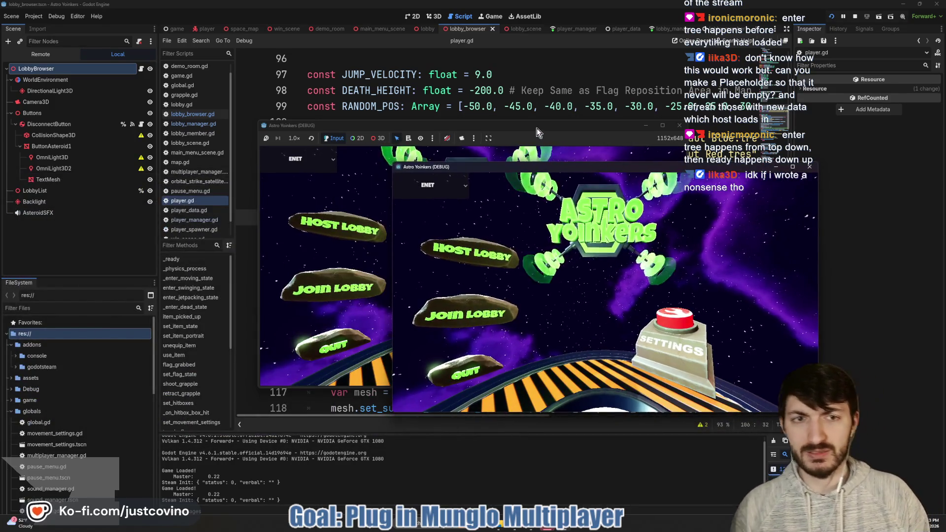
drag(537, 128, 299, 143)
click(84, 252)
click(229, 291)
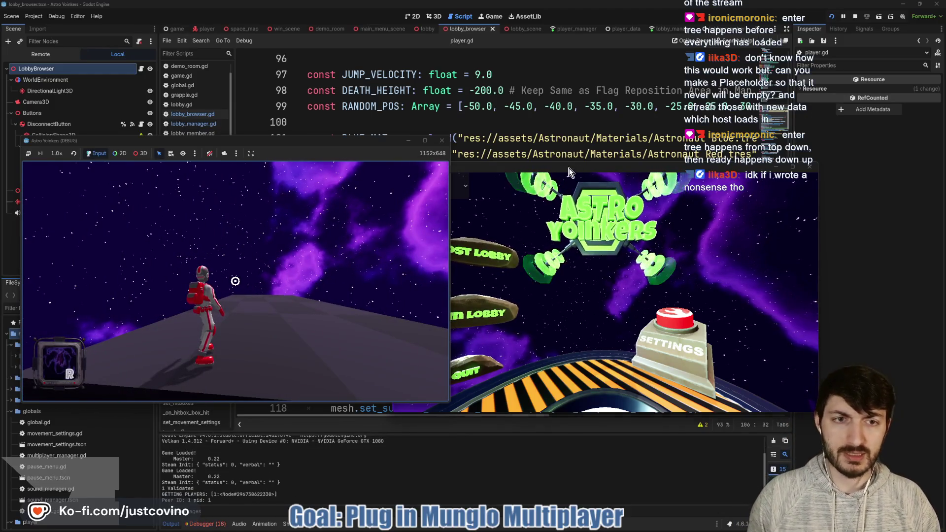
click(610, 255)
click(573, 278)
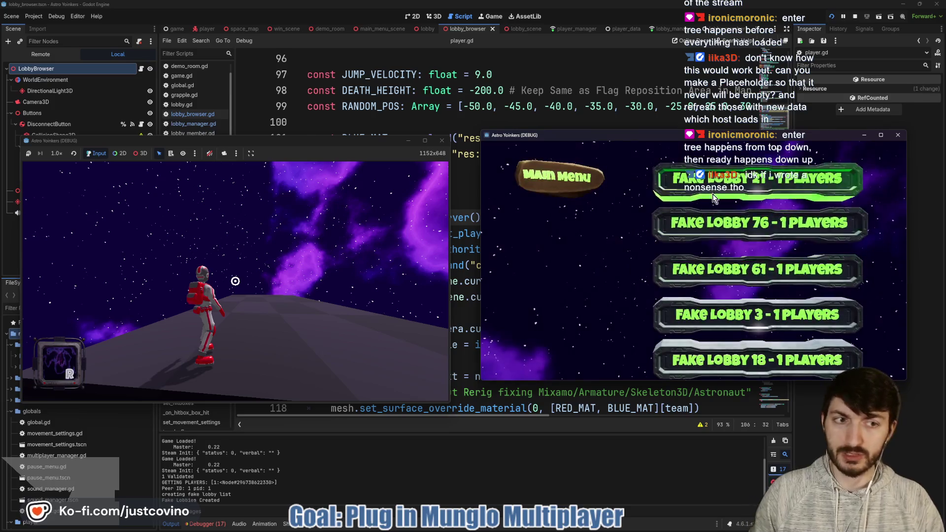
click(713, 190)
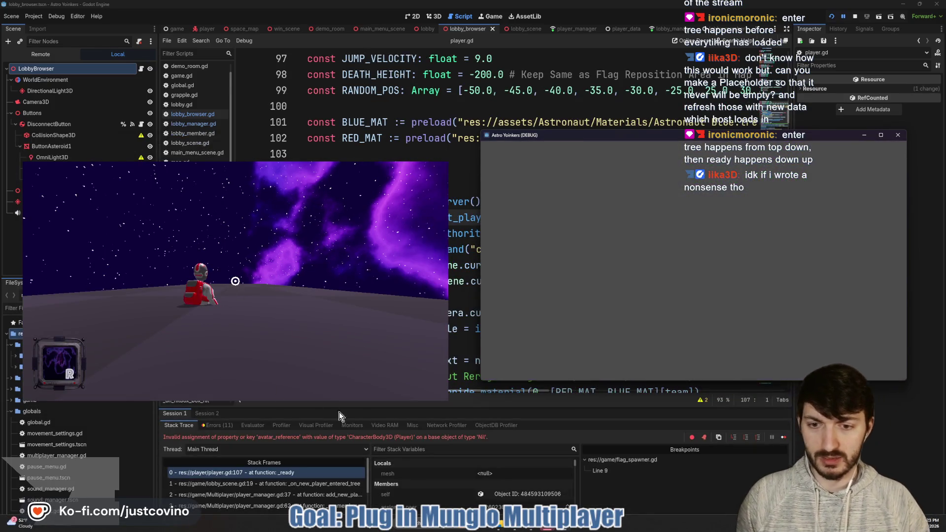
Step: Bring the editor forward and show the Output log from the failed join
click(338, 440)
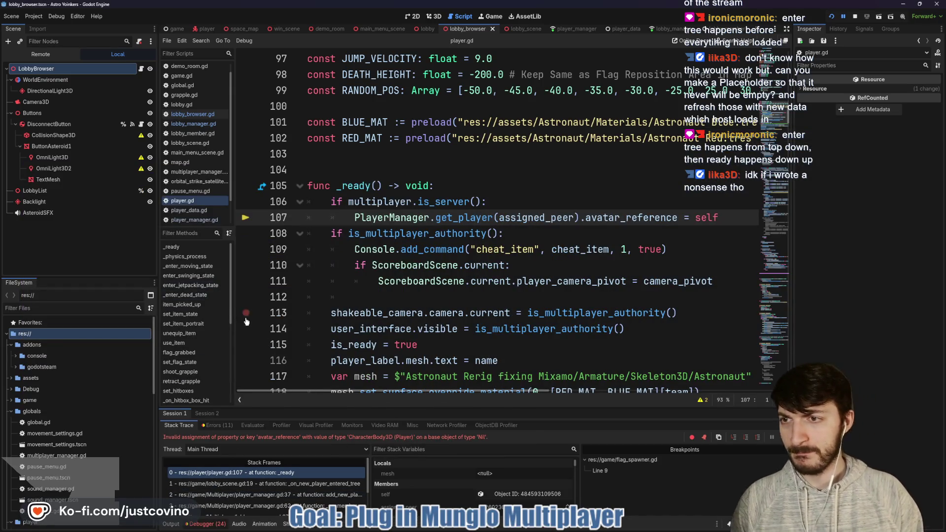
click(172, 524)
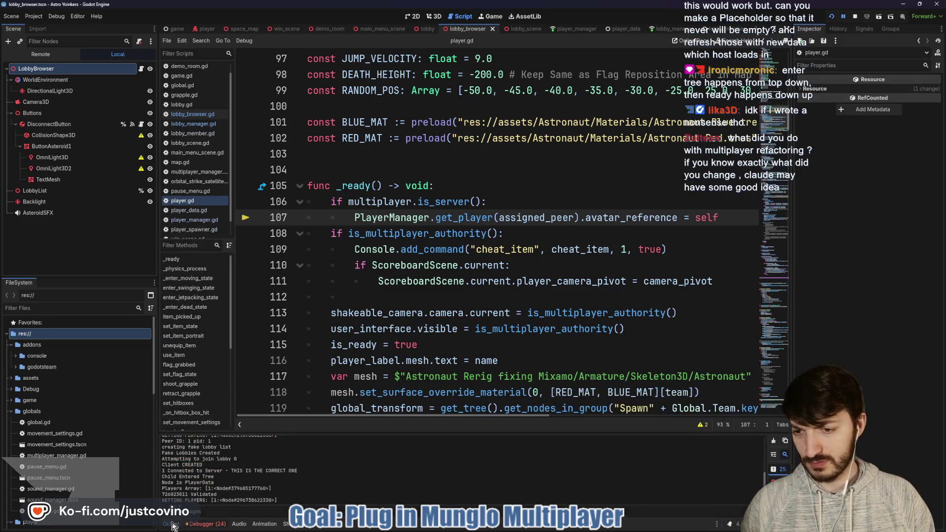
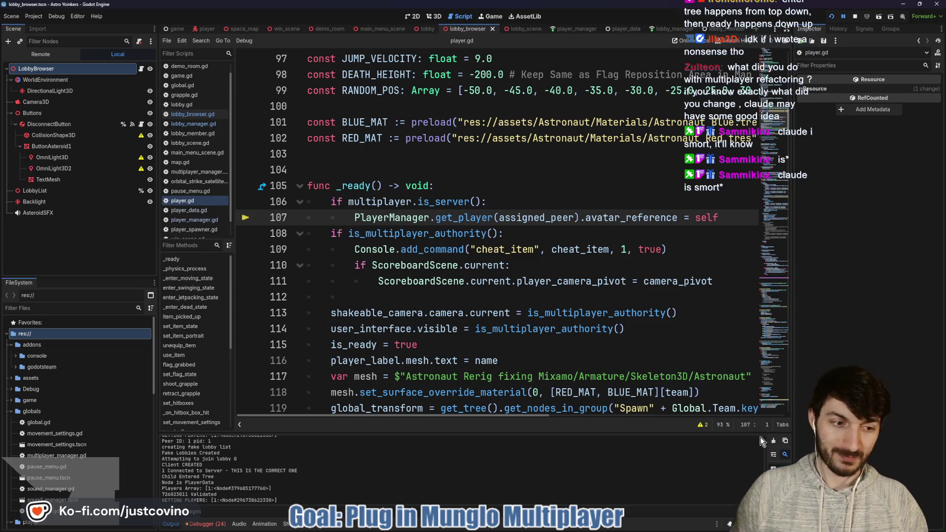
Step: Drag the Output panel taller so earlier multiplayer connection and lobby log lines show
drag(404, 434, 365, 351)
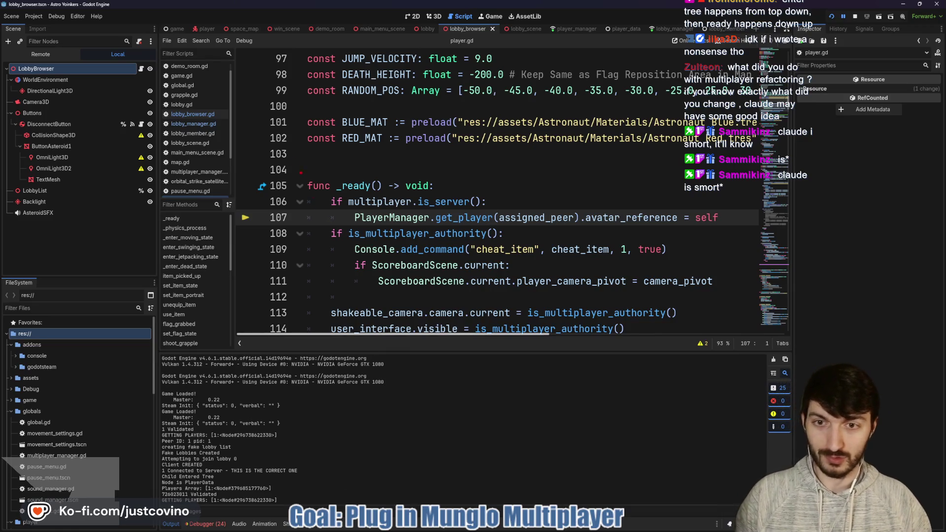
drag(272, 118, 510, 372)
key(Escape)
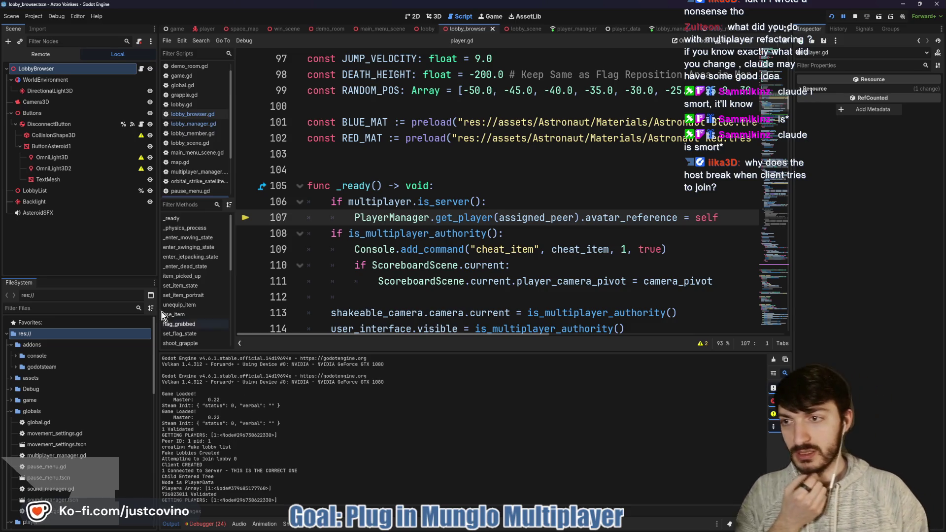
Step: Show the Remote scene tree and expand LobbyScene to see its live child nodes
click(42, 54)
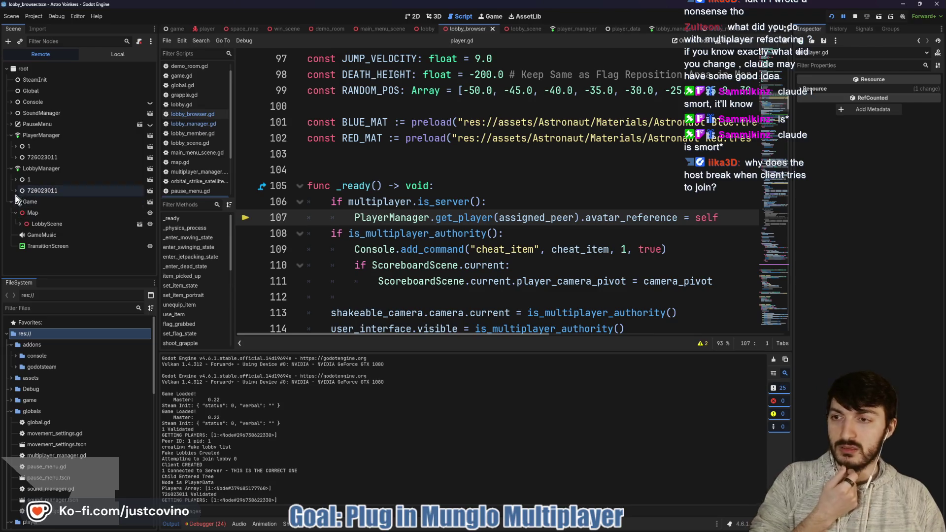
click(17, 224)
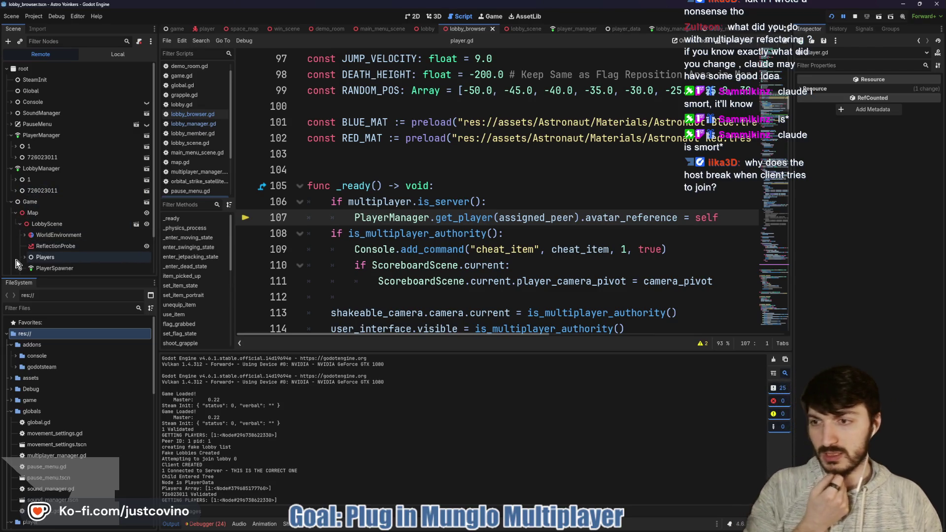
scroll(35, 246, down, 1)
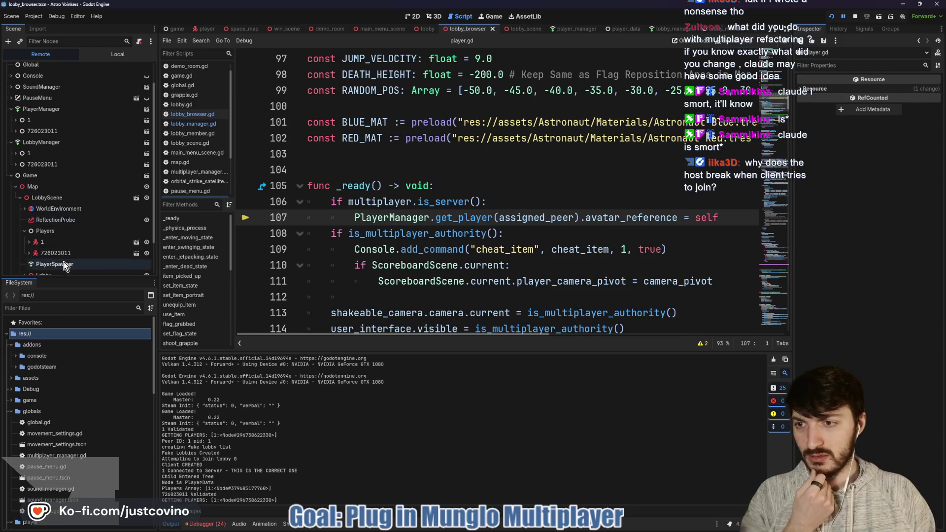
Step: In the Debugger's Session 2, inspect the live Global and LobbyScene nodes, then stop the game with F8
click(207, 524)
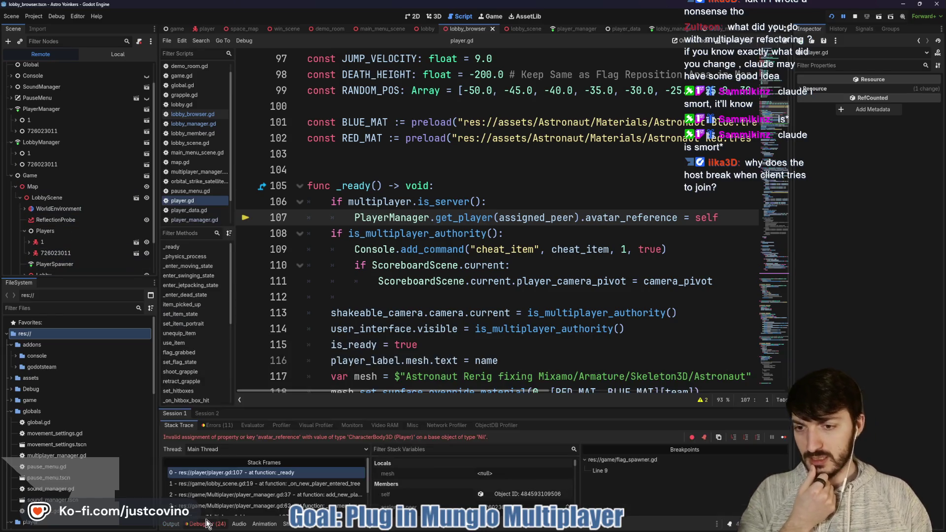
click(205, 415)
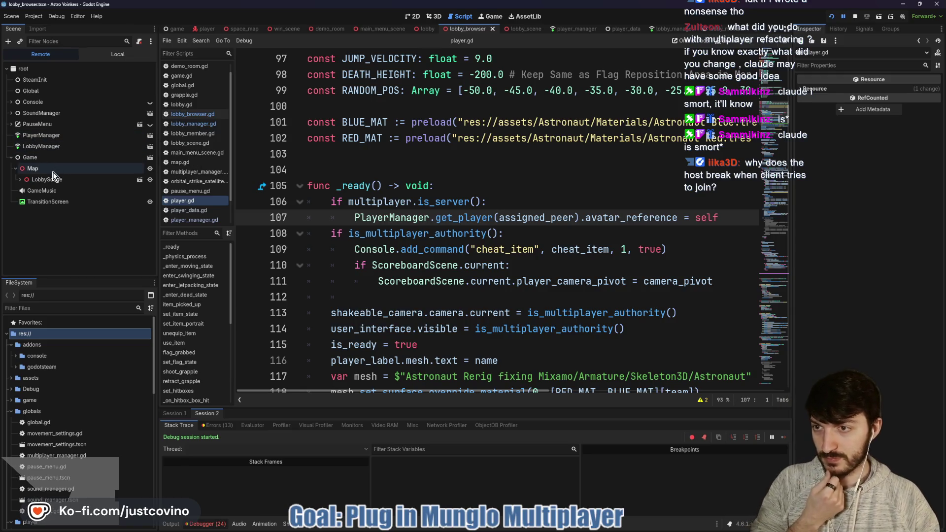
click(20, 180)
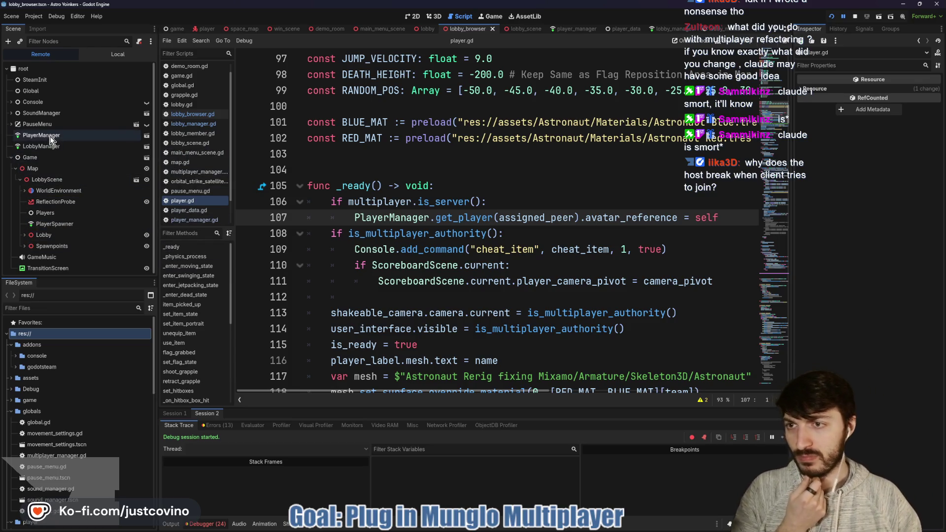
click(37, 93)
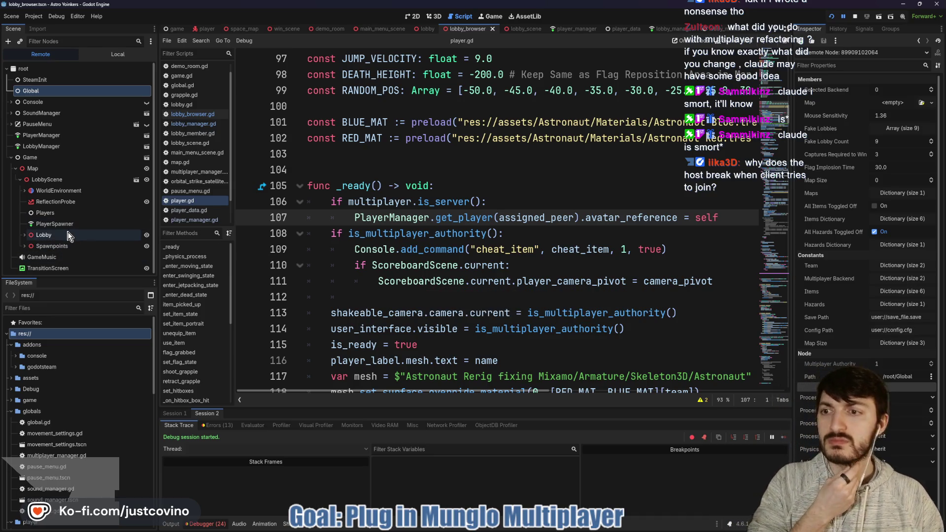
click(50, 180)
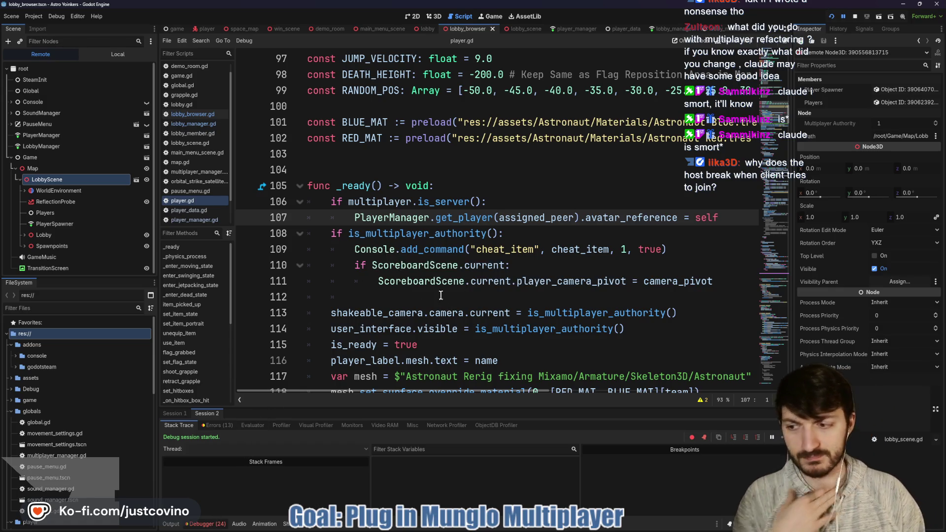
key(F8)
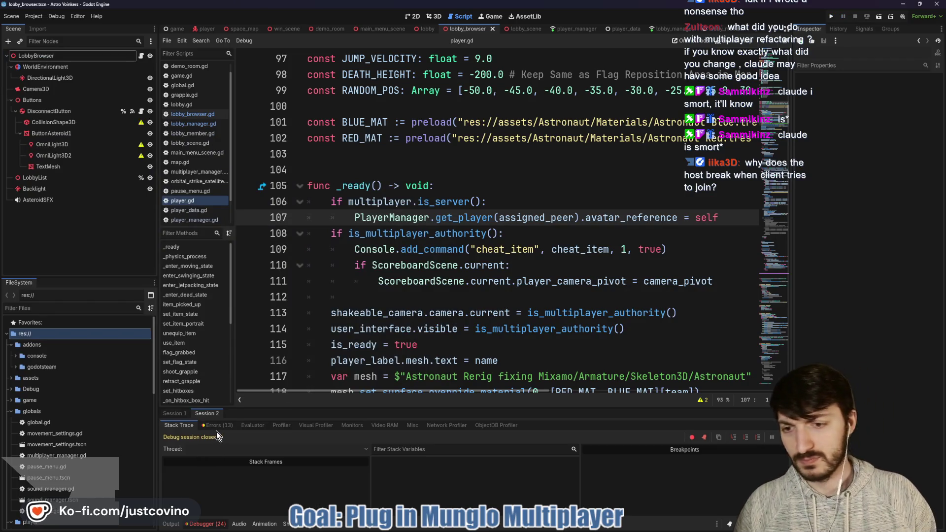
Step: Enlarge the Errors list, read the PlayerSpawner node-not-found error, then shrink it and clear all errors
click(220, 426)
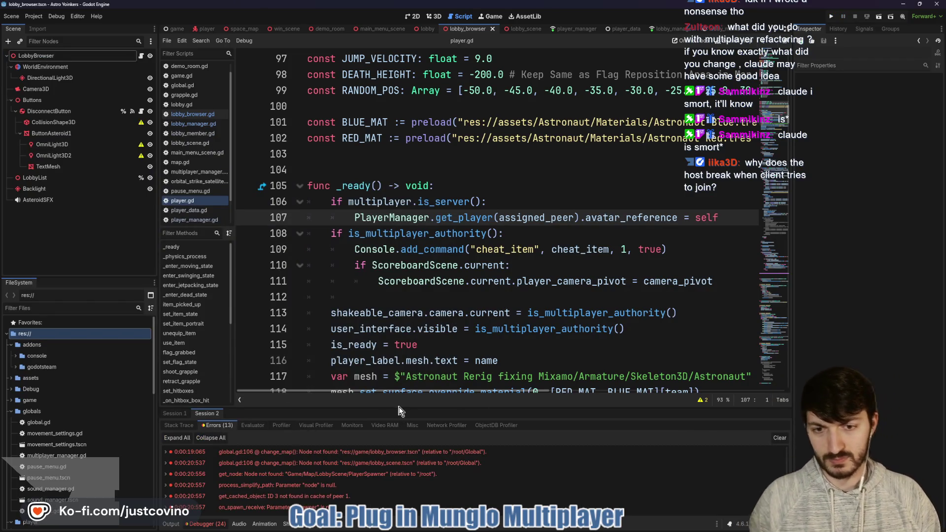
drag(400, 406, 401, 165)
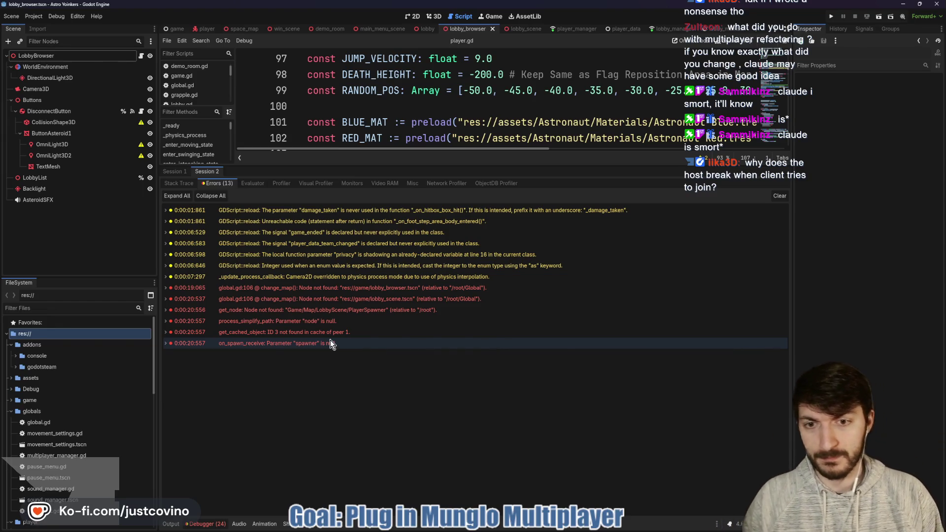
click(326, 310)
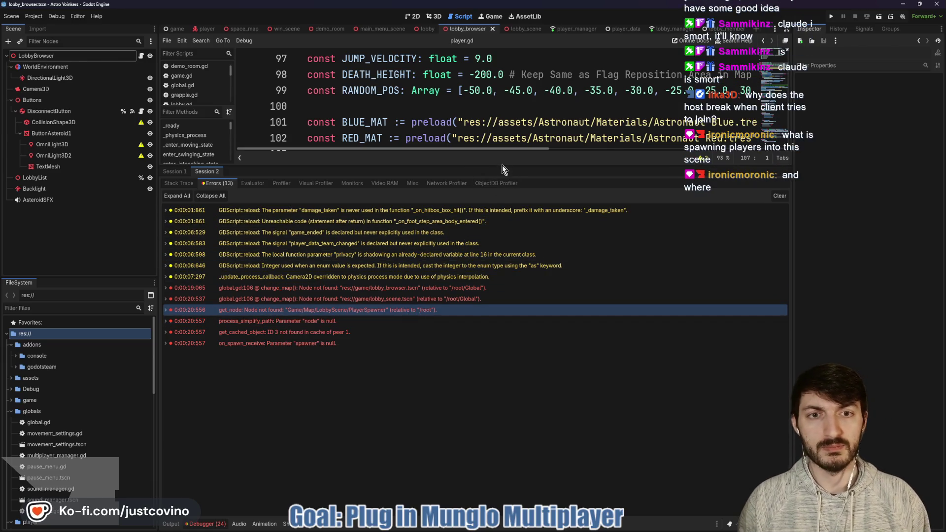
drag(501, 165, 501, 412)
click(788, 442)
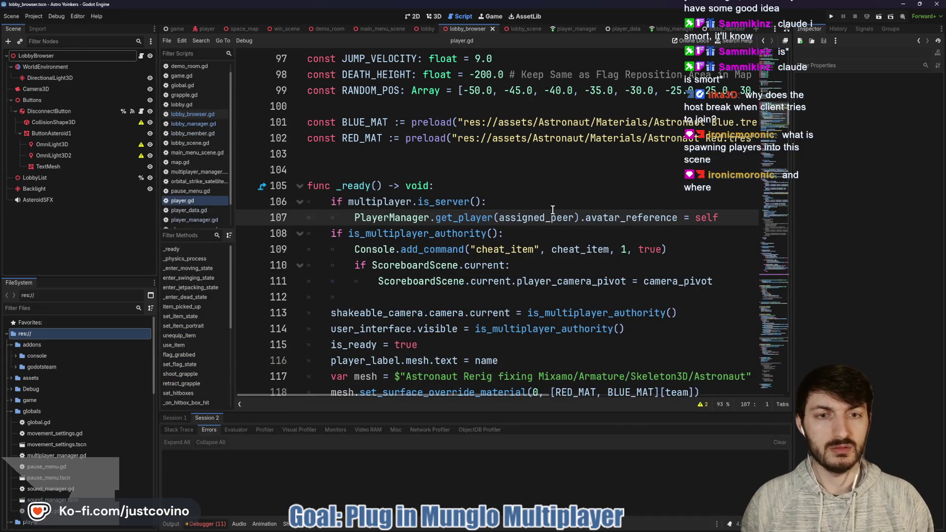
click(488, 202)
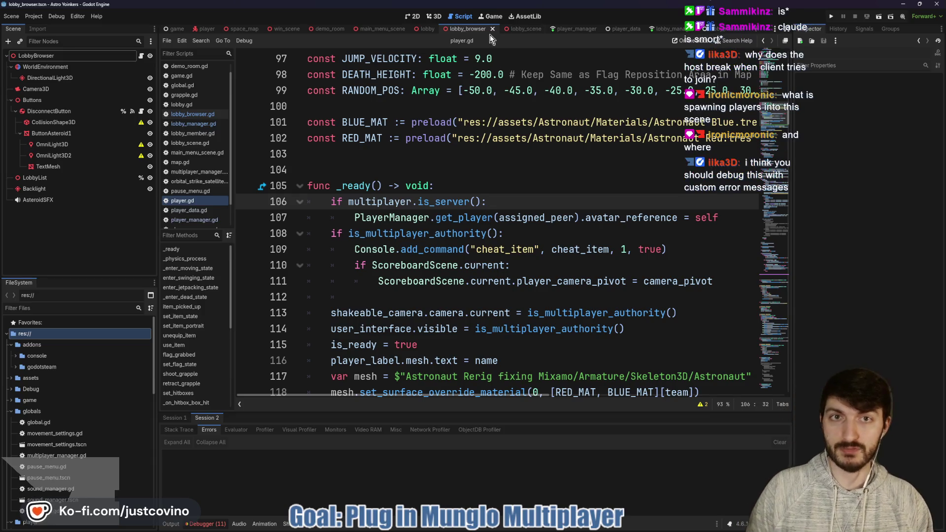
Step: Open lobby_scene, select the PlayerSpawner node, and read the return line of spawn_player in player_spawner.gd
click(427, 33)
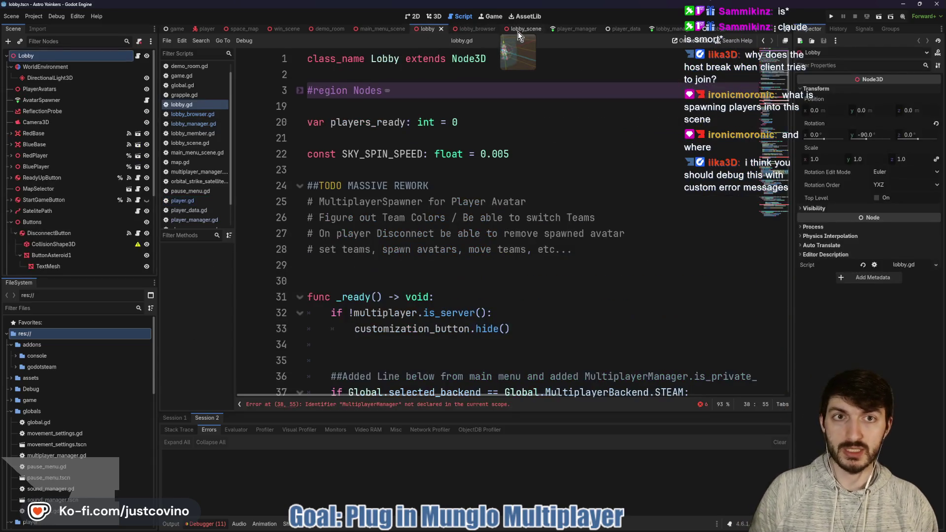
click(518, 32)
click(88, 111)
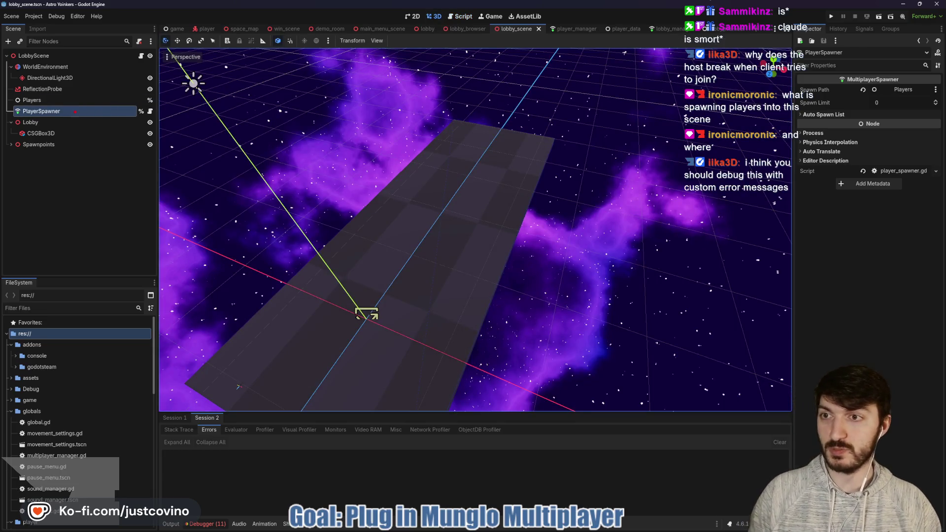
drag(335, 111, 77, 111)
key(Escape)
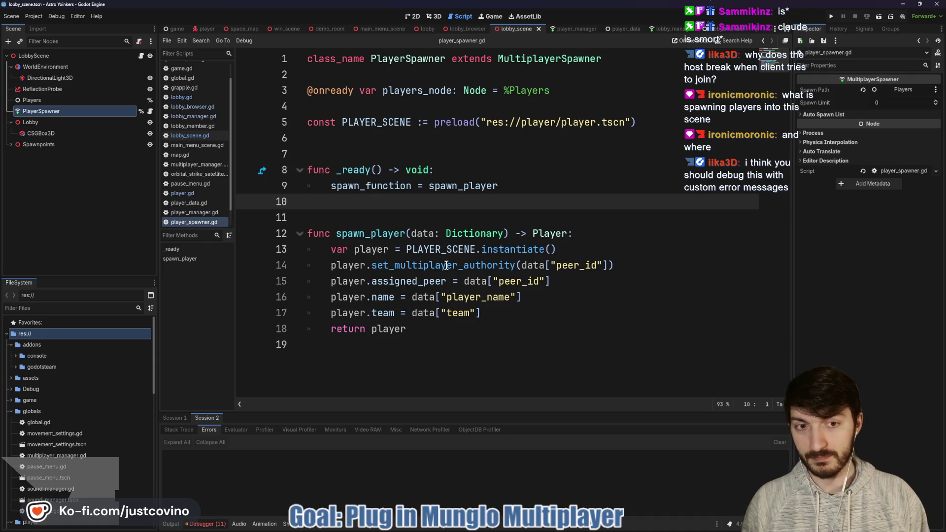
drag(432, 333, 311, 324)
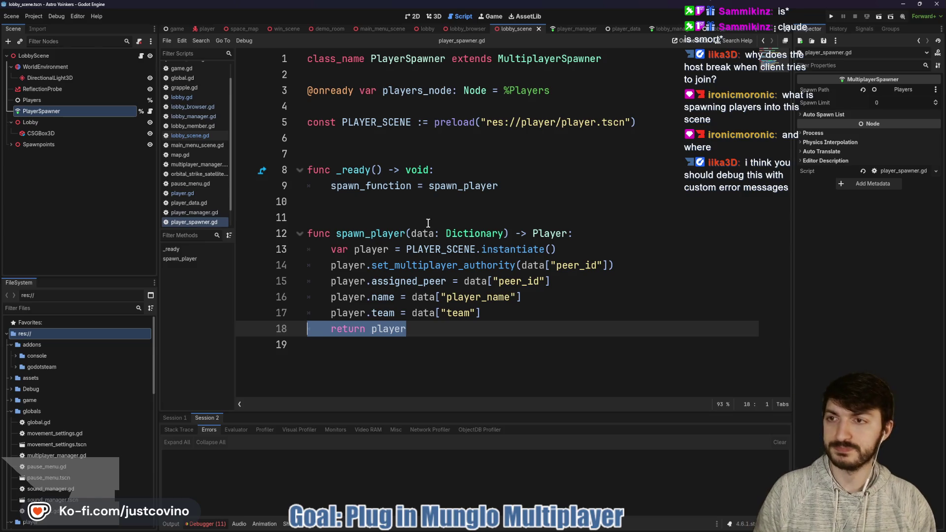
Step: Review lobby_scene.gd's _on_new_player_entered_tree handler and the is_server check on line 11
click(142, 55)
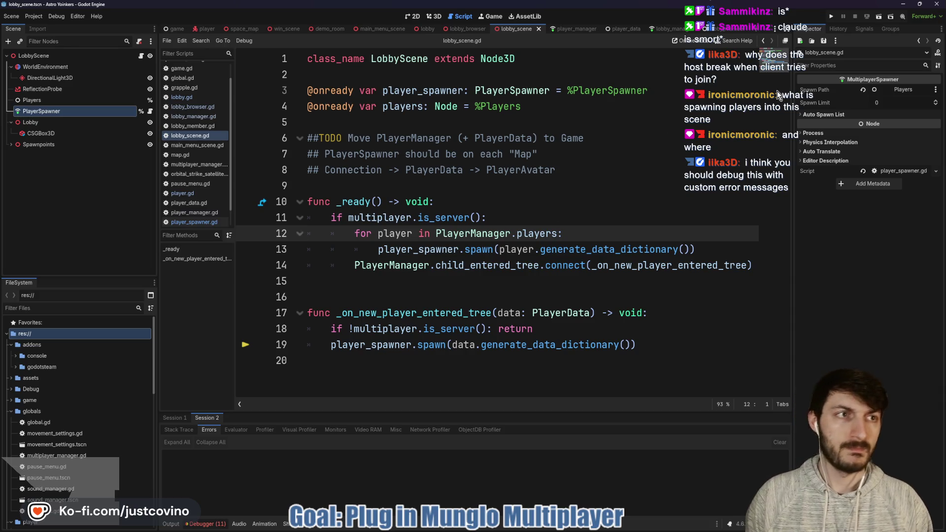
click(382, 316)
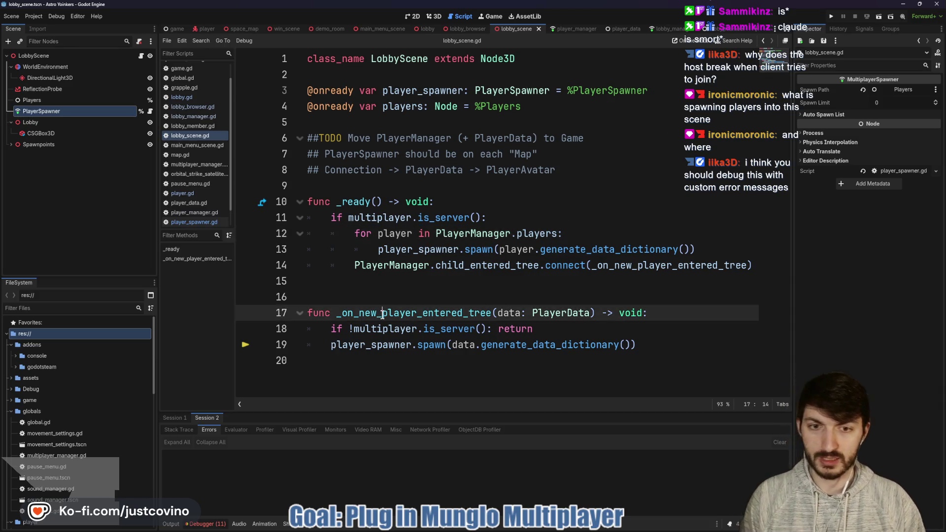
double_click(347, 316)
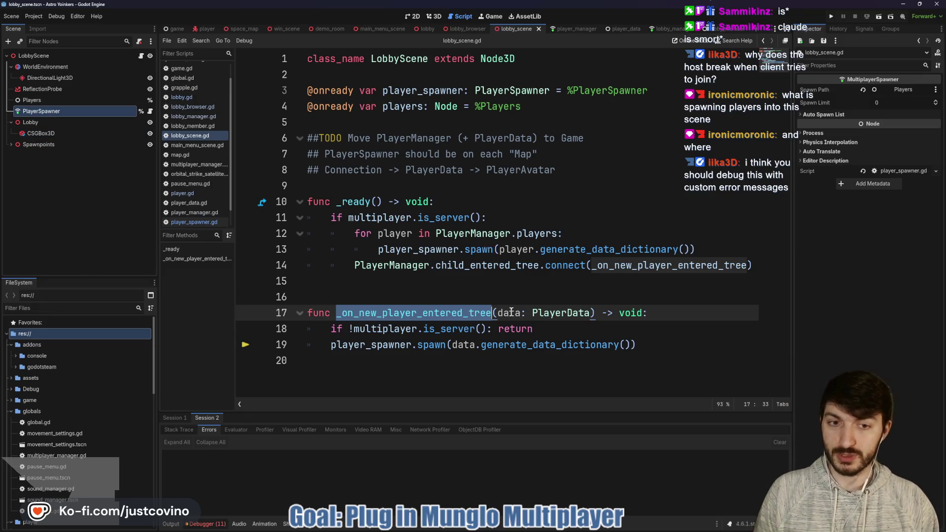
mouse_move(533, 329)
mouse_down()
mouse_move(317, 327)
mouse_move(329, 344)
mouse_move(627, 330)
mouse_move(678, 344)
mouse_up()
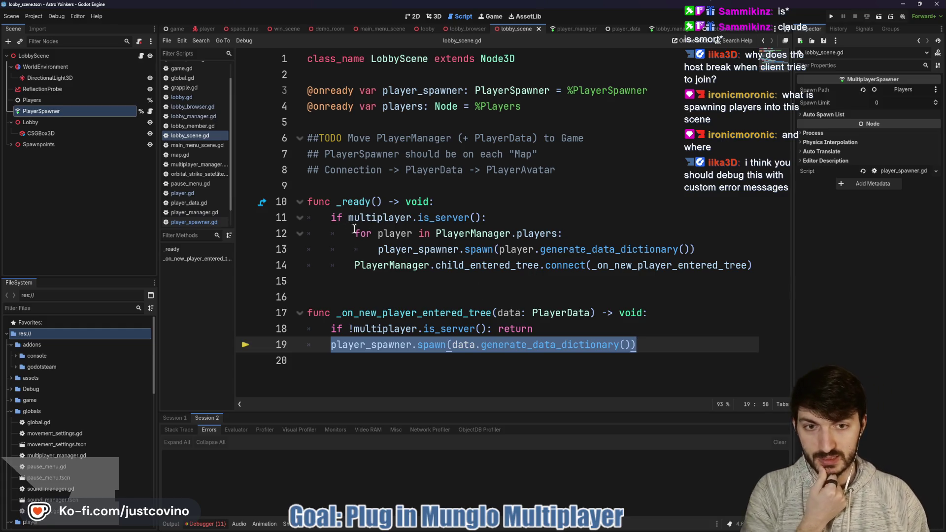
drag(329, 217, 529, 224)
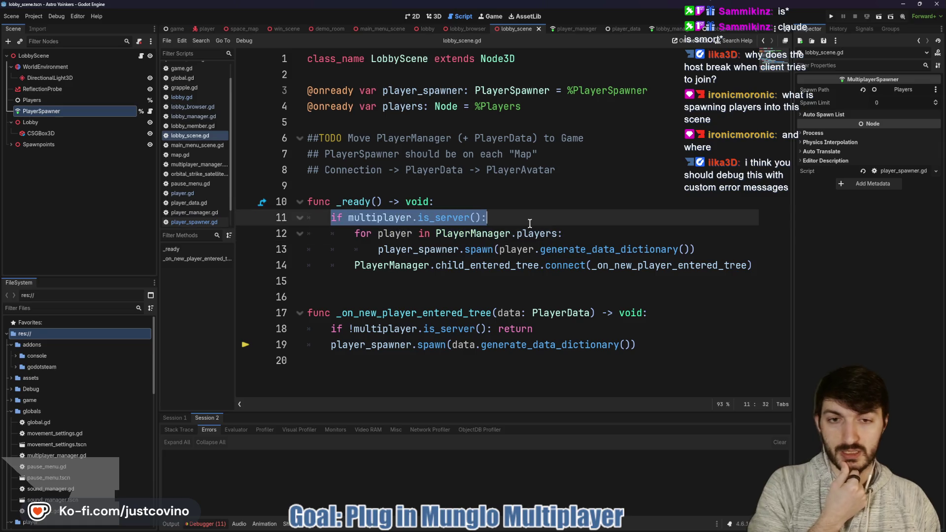
Step: Dedent line 14's child_entered_tree connect call out of the for loop and show the full output log
click(354, 266)
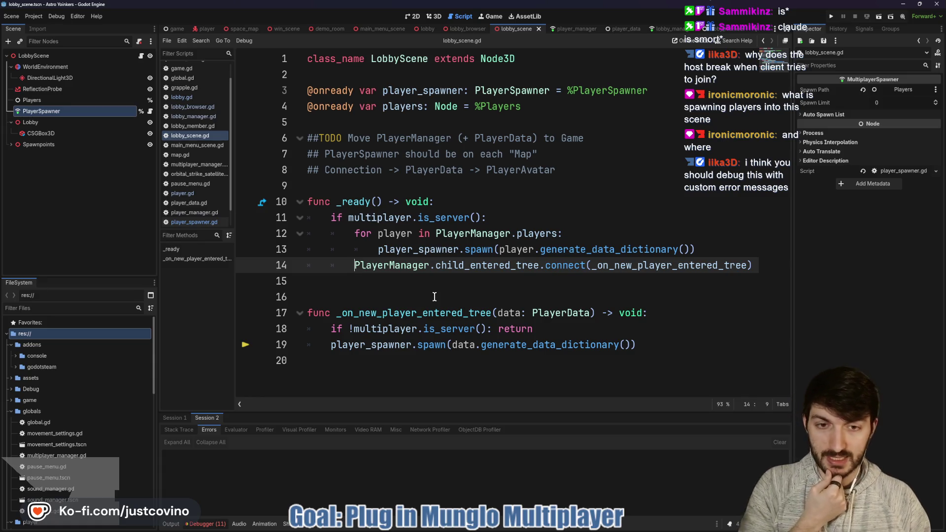
key(BackSpace)
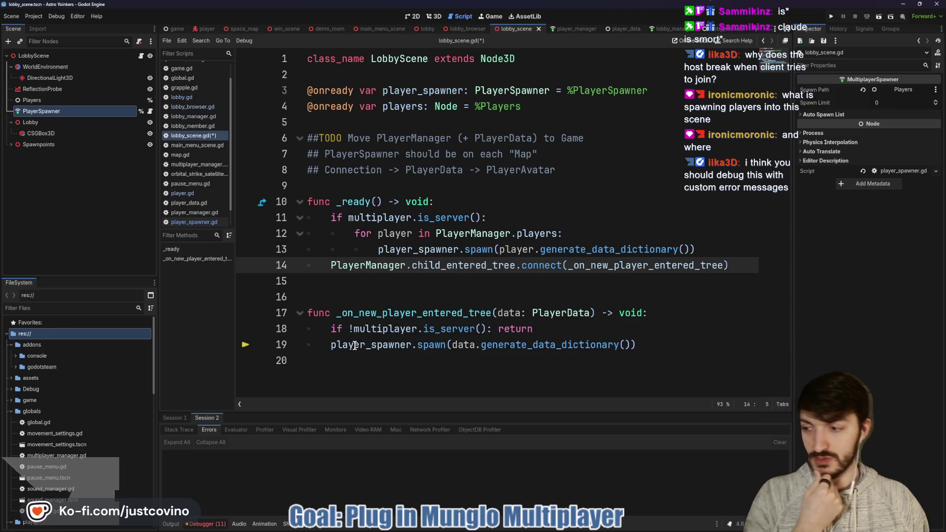
mouse_move(355, 346)
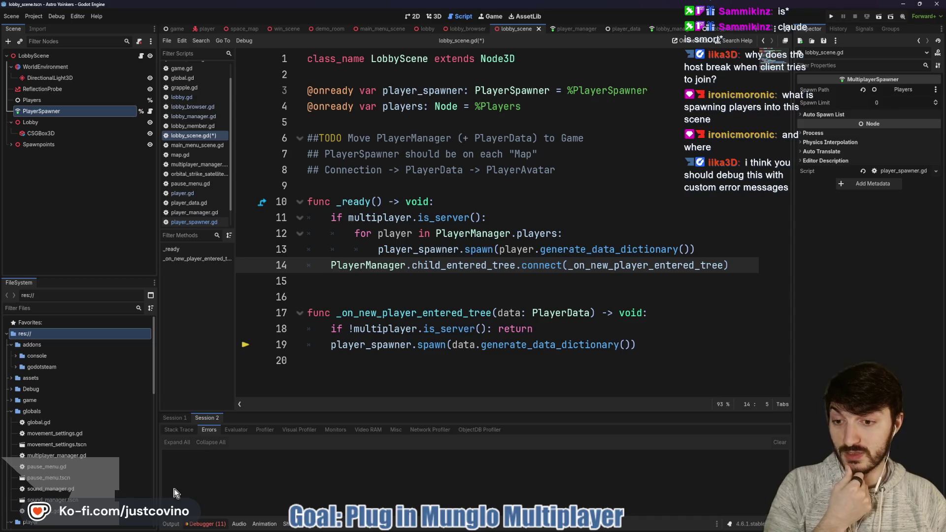
click(171, 524)
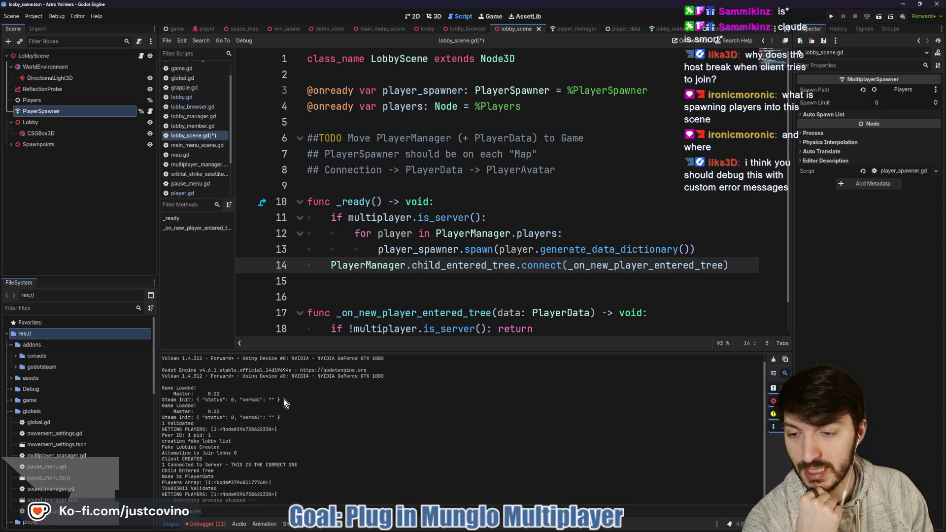
Step: In lobby_manager.gd, scroll to _on_peer_connected and select its two lines
click(664, 28)
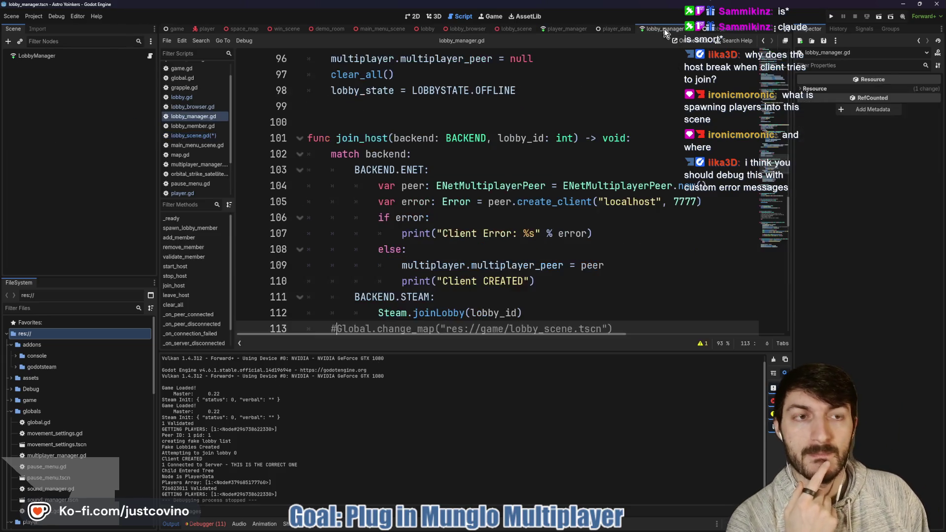
scroll(447, 180, down, 2)
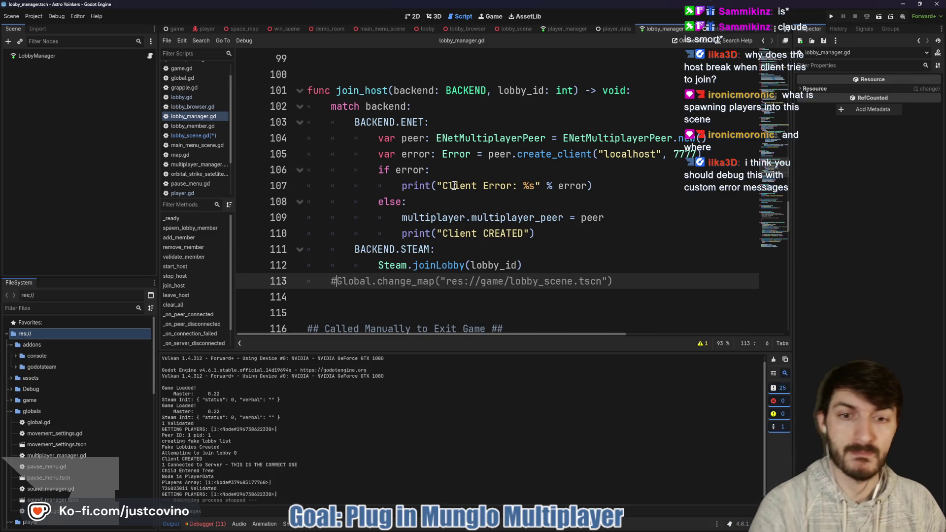
scroll(458, 187, down, 3)
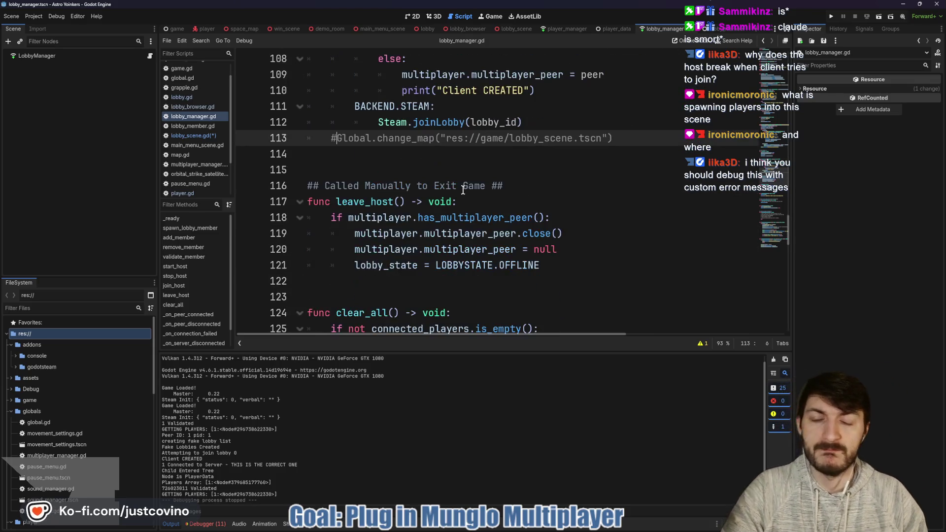
scroll(476, 169, down, 4)
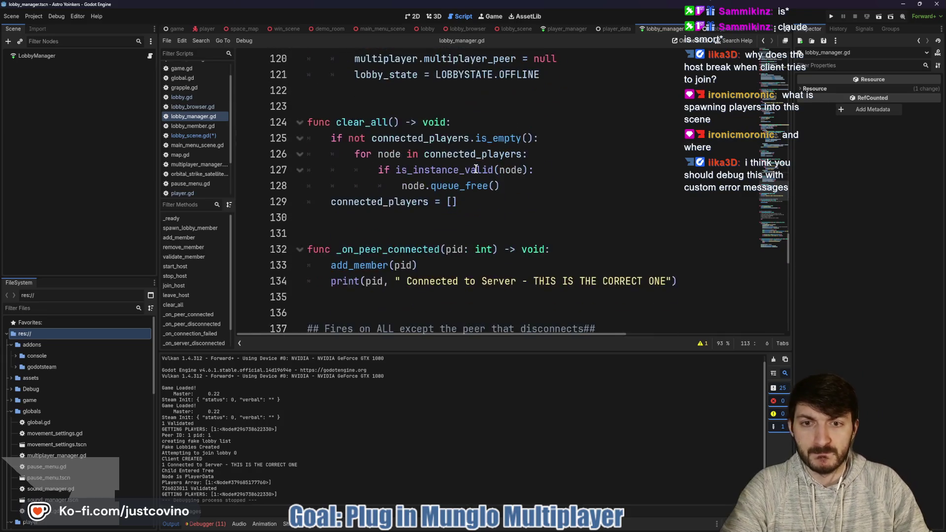
scroll(476, 168, down, 1)
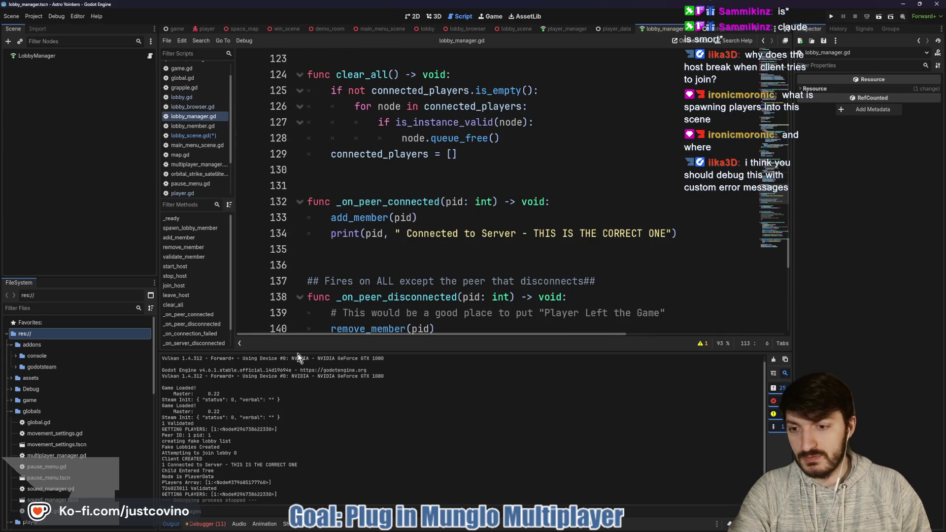
click(358, 202)
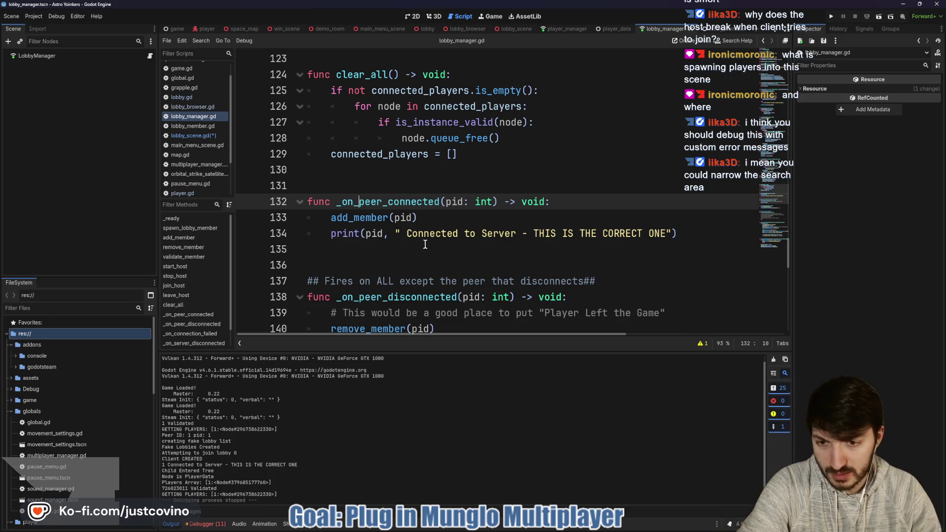
drag(679, 234, 607, 233)
Step: Make the output log much taller and select its Connected to Server message
click(585, 217)
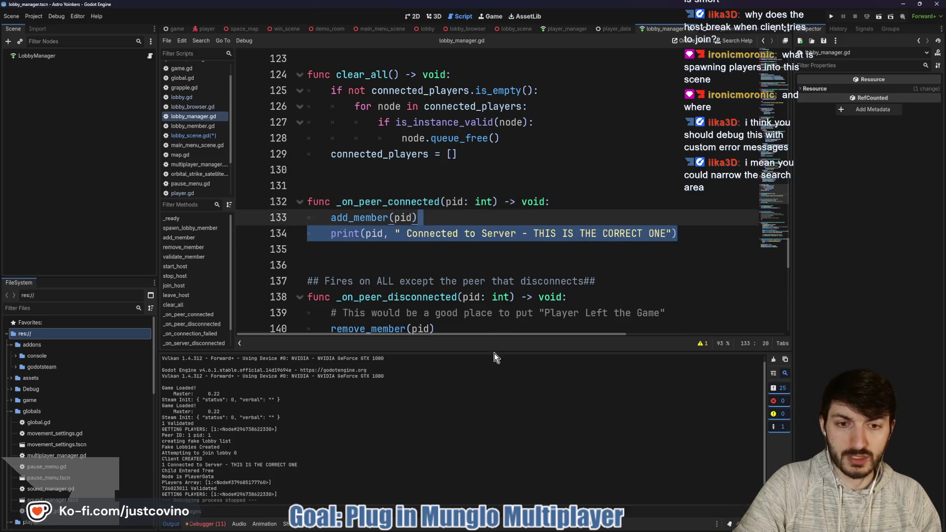
drag(495, 351, 475, 191)
drag(305, 312, 163, 311)
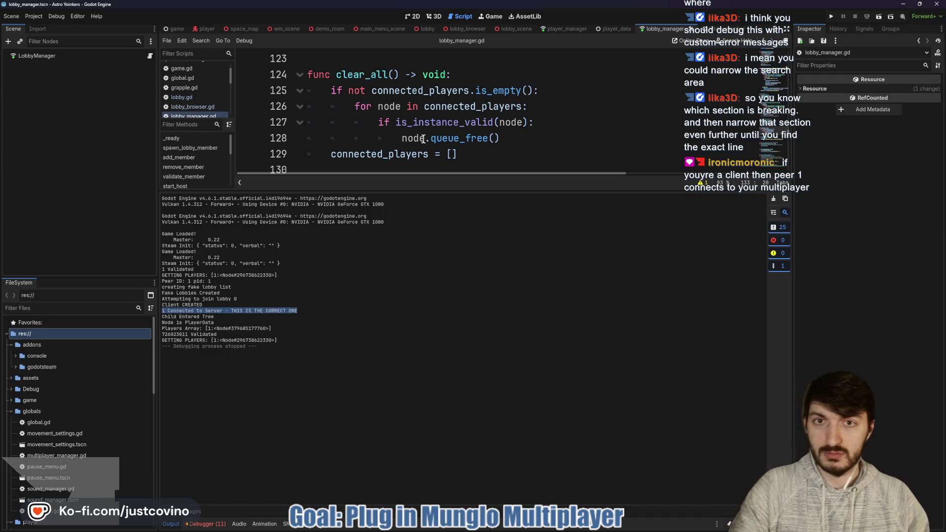
scroll(423, 139, down, 2)
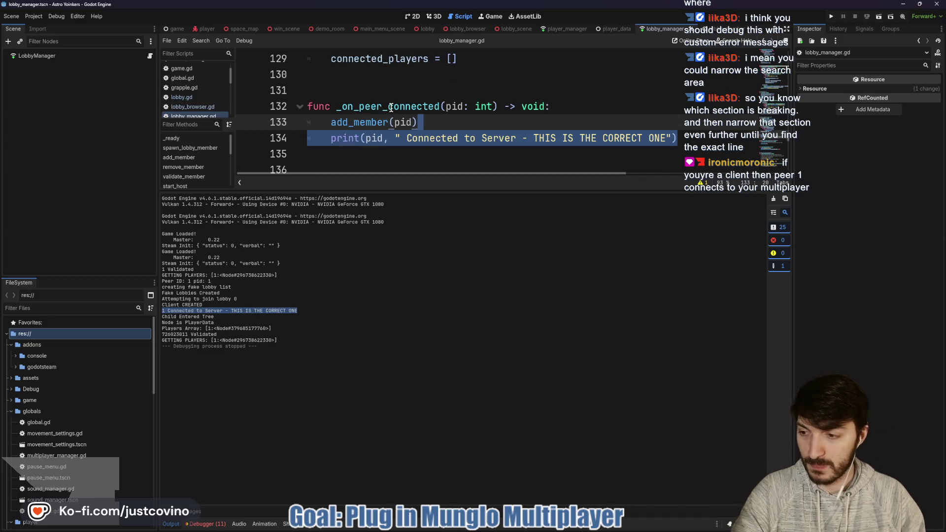